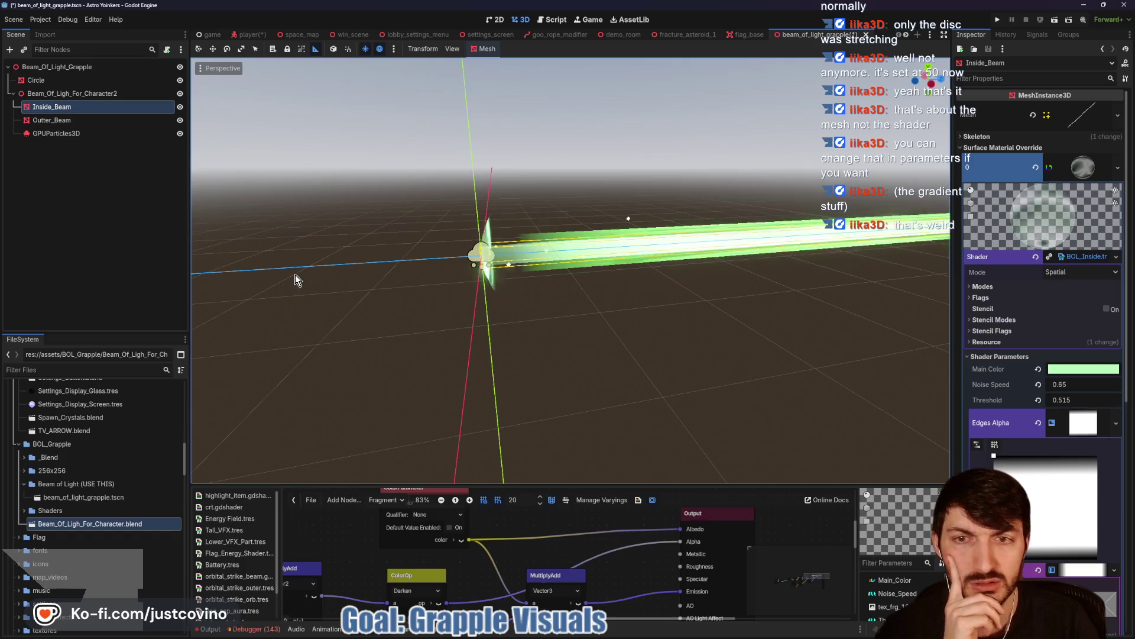
- Drag the Outter_Beam's Edges Alpha gradient stops to darken the edges, then save beam_of_light_grapple
{"action": "left_click", "coordinate": [68, 122]}
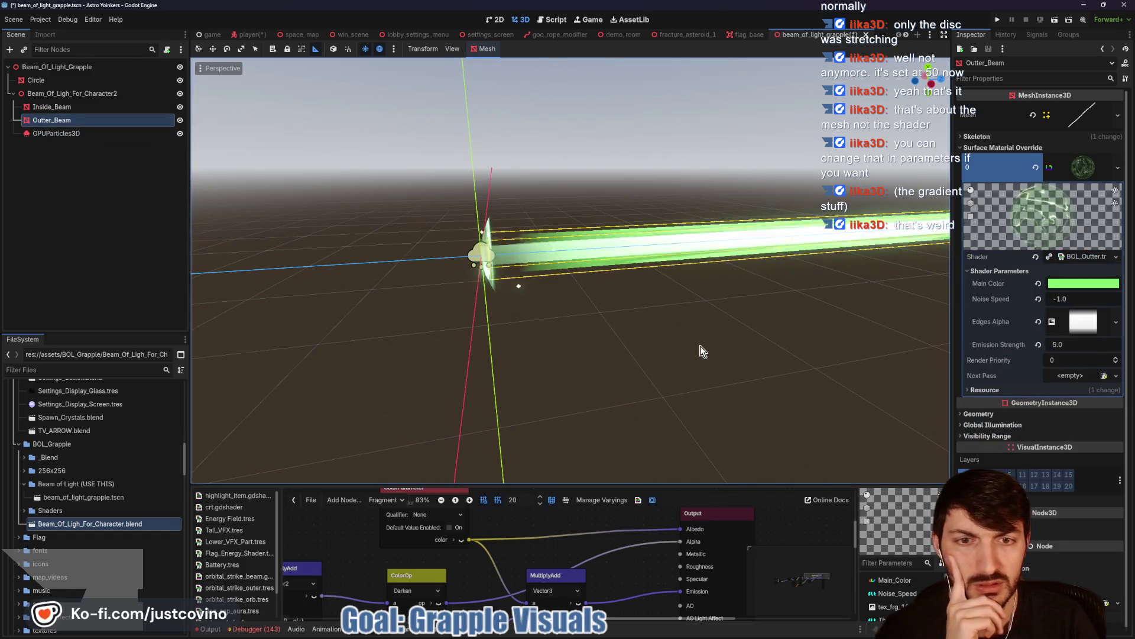
{"action": "left_click", "coordinate": [1077, 327]}
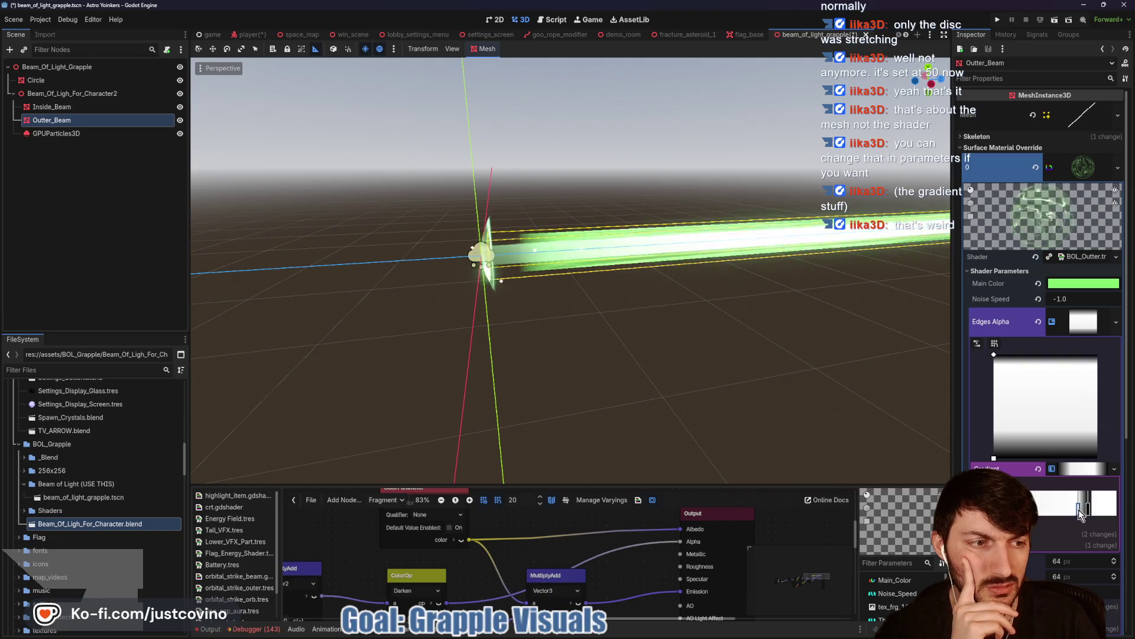
{"action": "left_click_drag", "start_coordinate": [1079, 509], "coordinate": [1083, 512]}
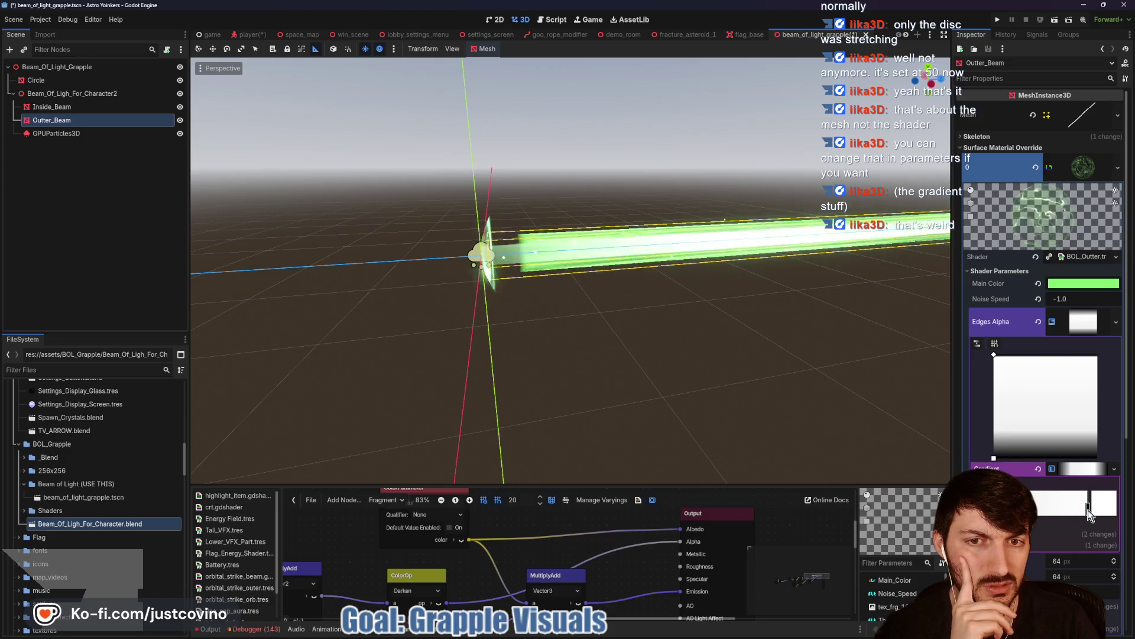
{"action": "mouse_move", "coordinate": [1088, 510]}
{"action": "left_mouse_down"}
{"action": "mouse_move", "coordinate": [1062, 512]}
{"action": "mouse_move", "coordinate": [1073, 511]}
{"action": "left_mouse_up"}
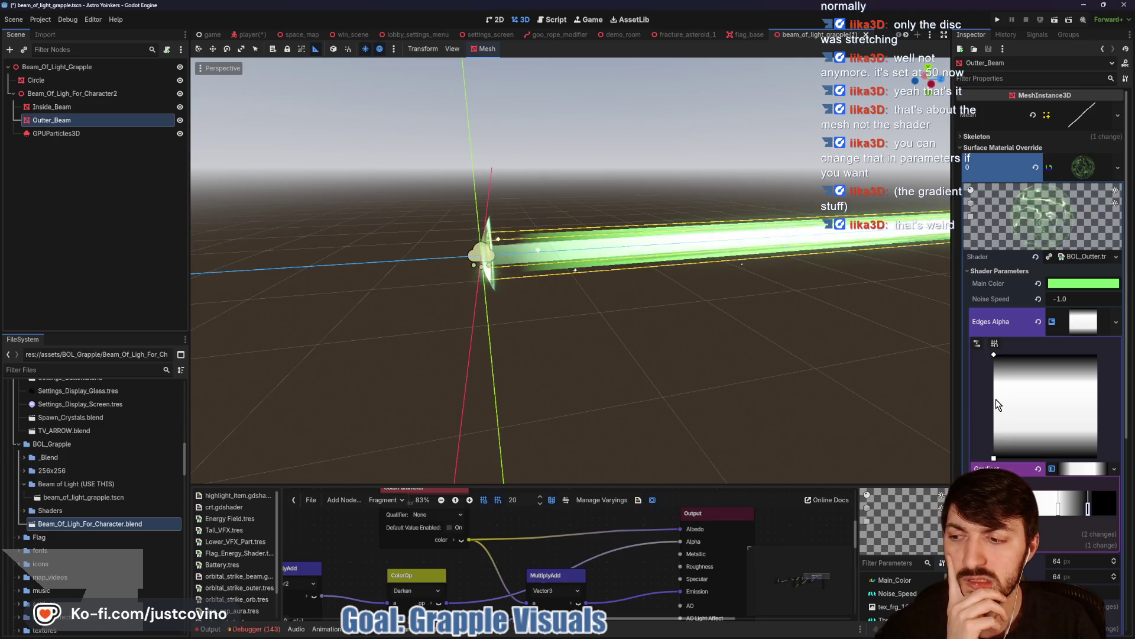
{"action": "mouse_move", "coordinate": [733, 376]}
{"action": "left_mouse_down"}
{"action": "mouse_move", "coordinate": [684, 382]}
{"action": "mouse_move", "coordinate": [688, 369]}
{"action": "left_mouse_up"}
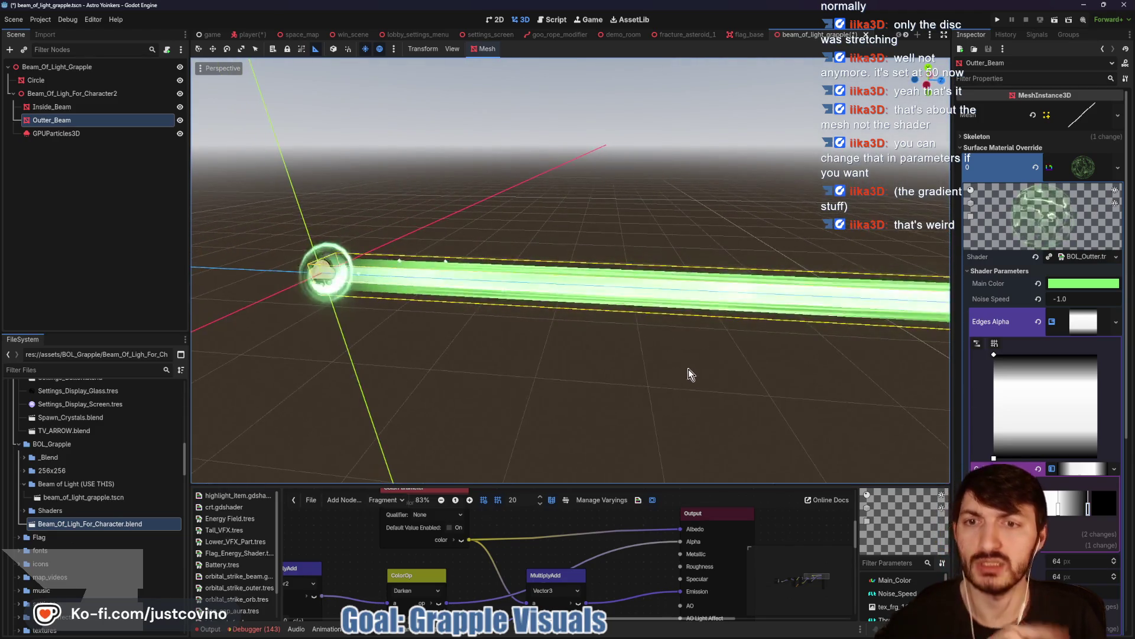
{"action": "key", "text": "ctrl+s"}
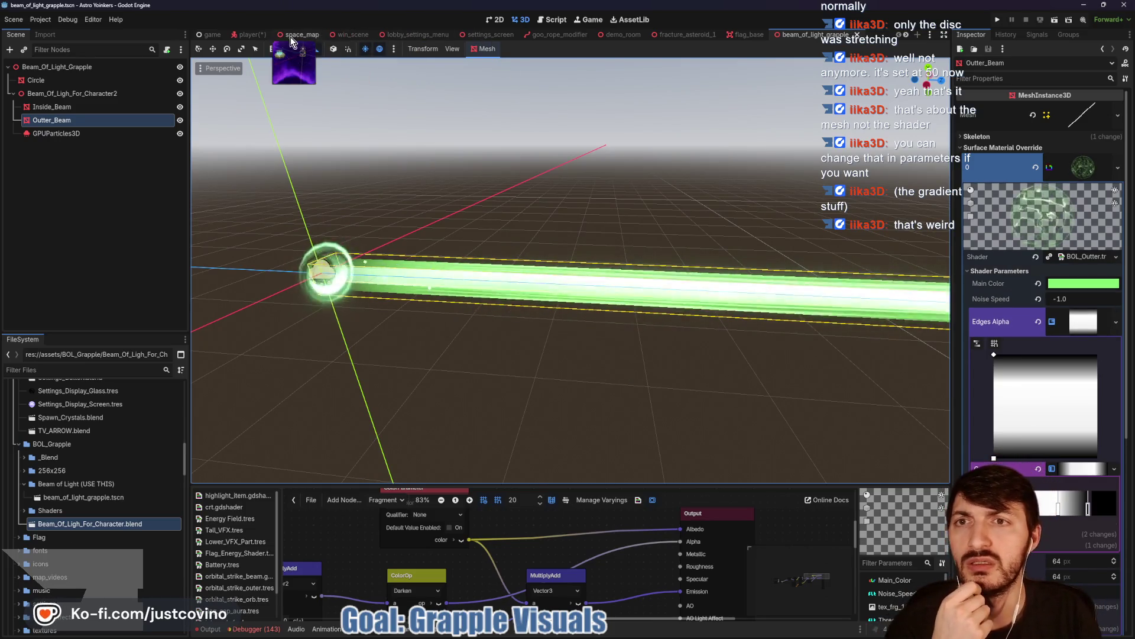
- In the player scene, select the grapple's Circle node and view the beam on the astronaut
{"action": "left_click", "coordinate": [249, 34]}
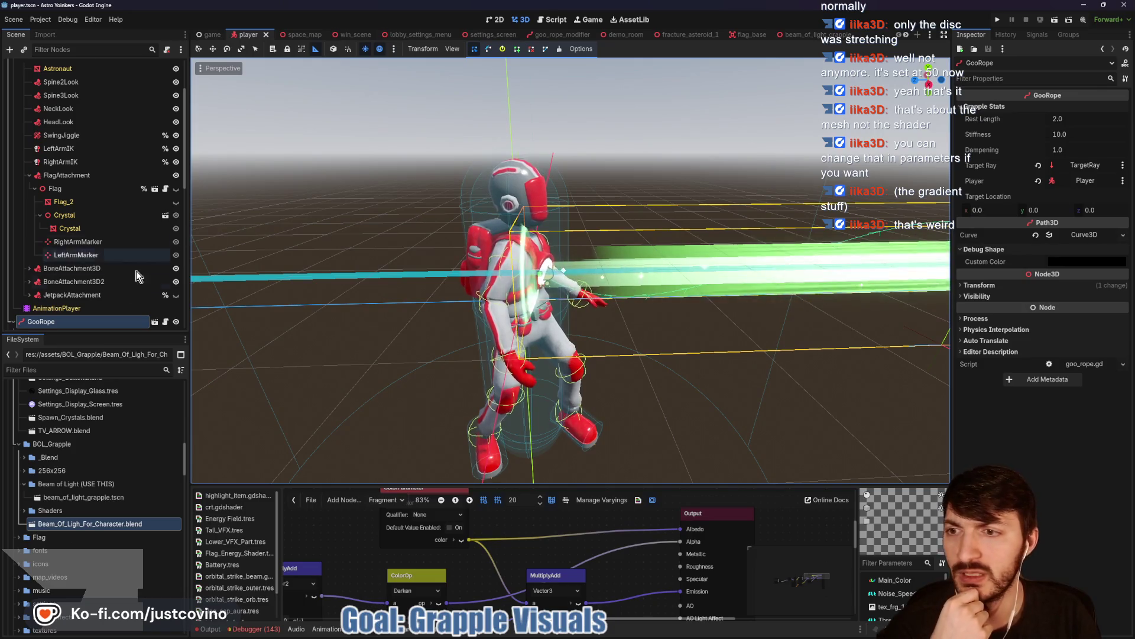
{"action": "scroll", "coordinate": [47, 284], "scroll_direction": "down", "scroll_amount": 3}
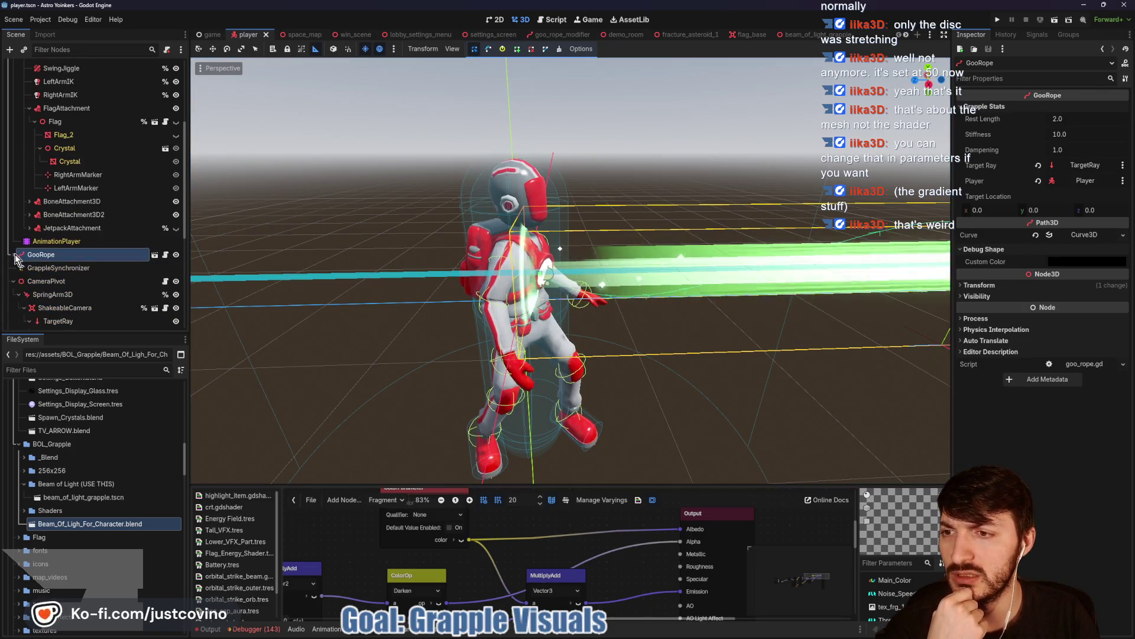
{"action": "scroll", "coordinate": [83, 299], "scroll_direction": "down", "scroll_amount": 2}
{"action": "left_click", "coordinate": [60, 276]}
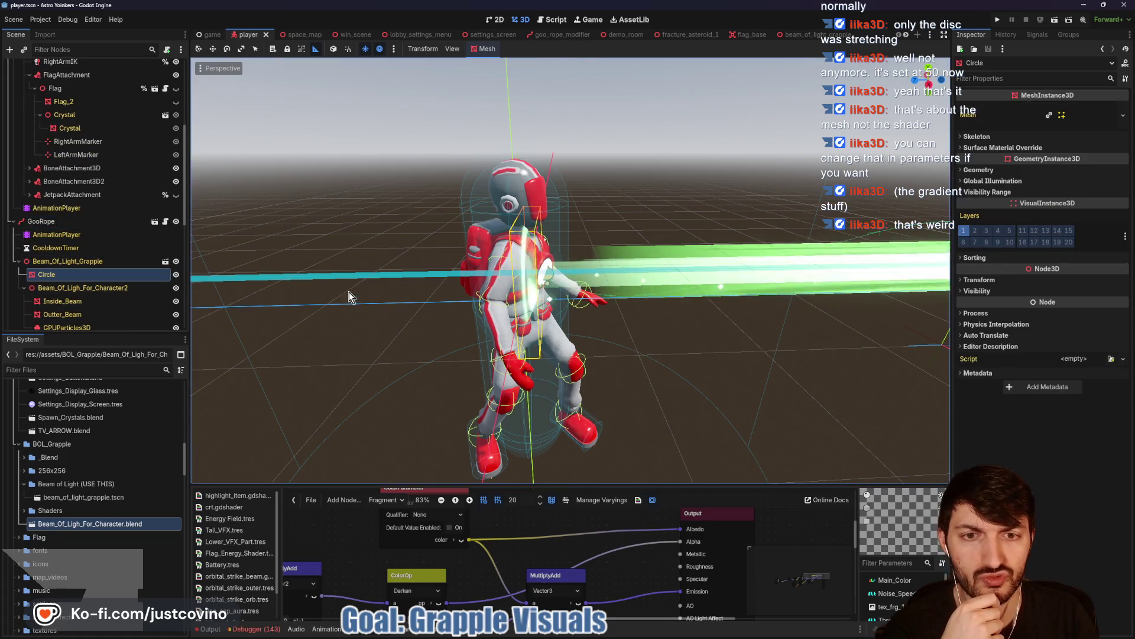
{"action": "mouse_move", "coordinate": [508, 296]}
{"action": "left_mouse_down"}
{"action": "mouse_move", "coordinate": [583, 302]}
{"action": "mouse_move", "coordinate": [555, 296]}
{"action": "left_mouse_up"}
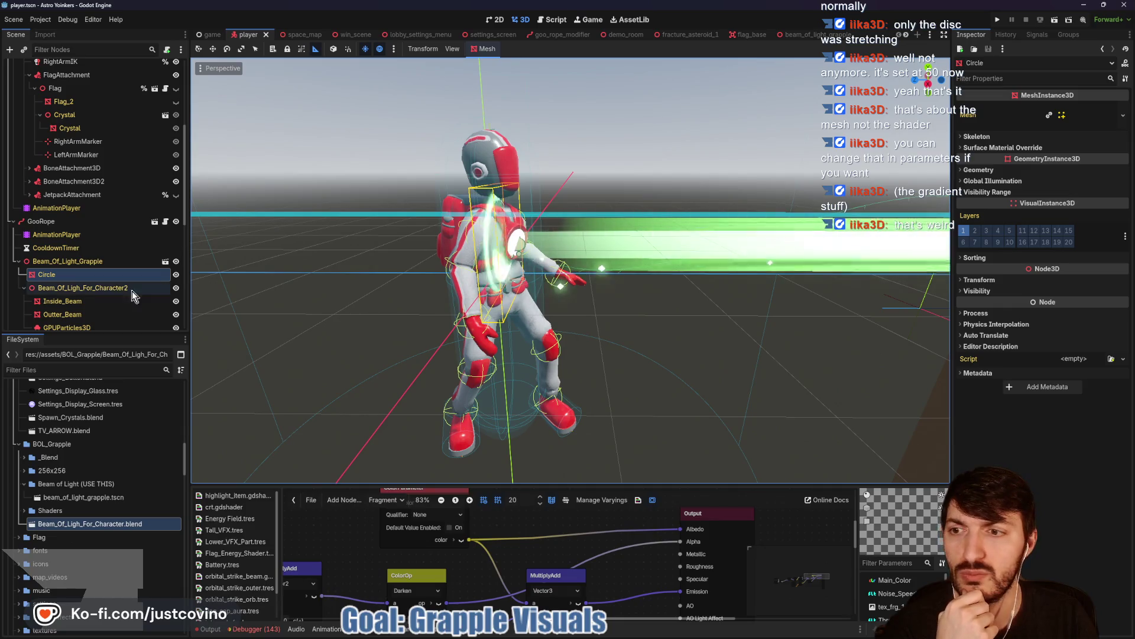
- Switch to the goo_rope_modifier scene and select its Circle disc
{"action": "left_click", "coordinate": [580, 36]}
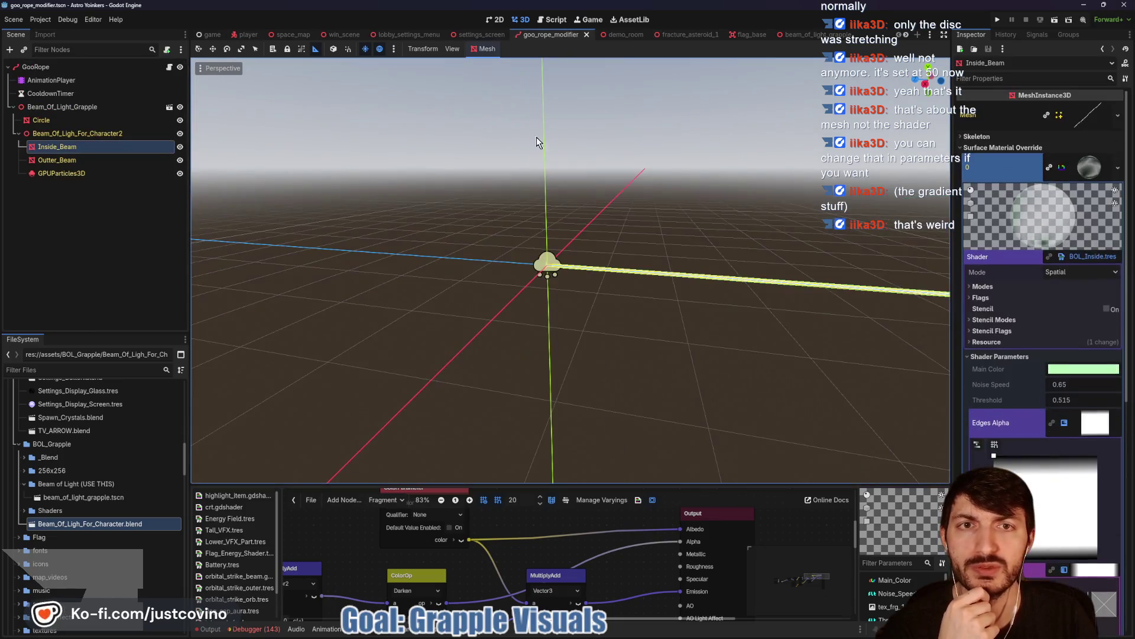
{"action": "scroll", "coordinate": [564, 267], "scroll_direction": "up", "scroll_amount": 8}
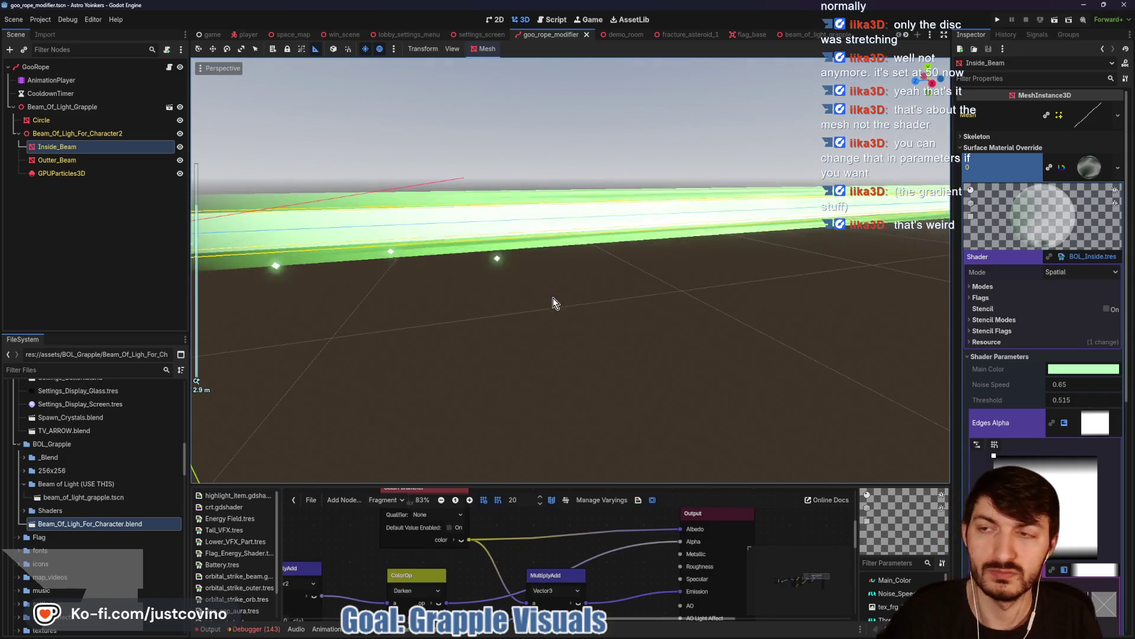
{"action": "left_click_drag", "start_coordinate": [552, 304], "coordinate": [503, 286]}
{"action": "left_click", "coordinate": [41, 120]}
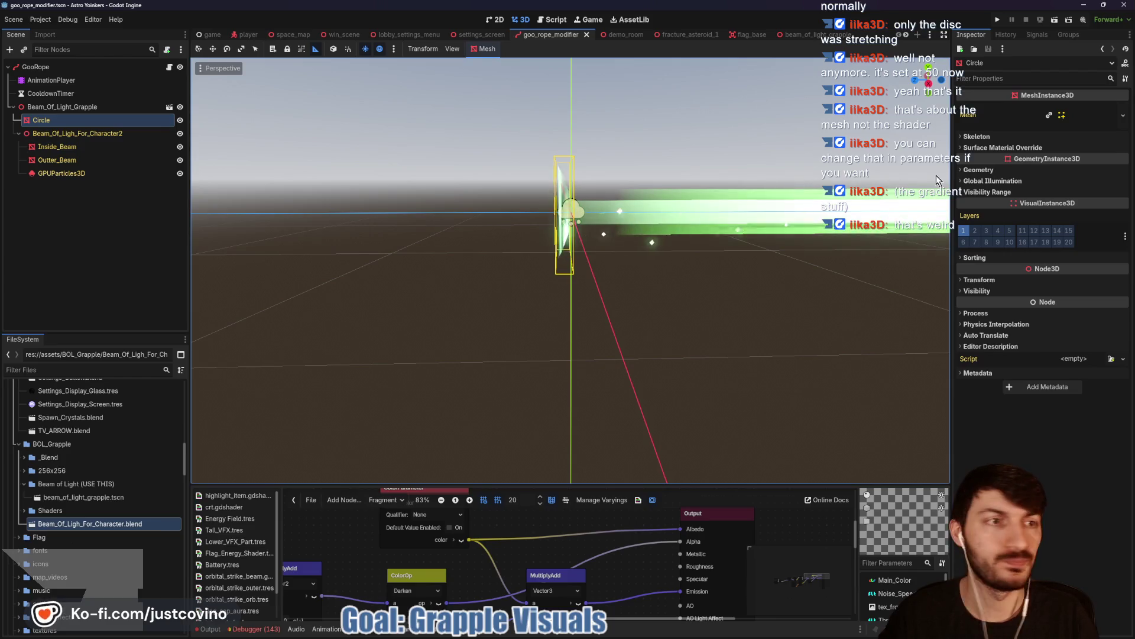
{"action": "left_click", "coordinate": [985, 170]}
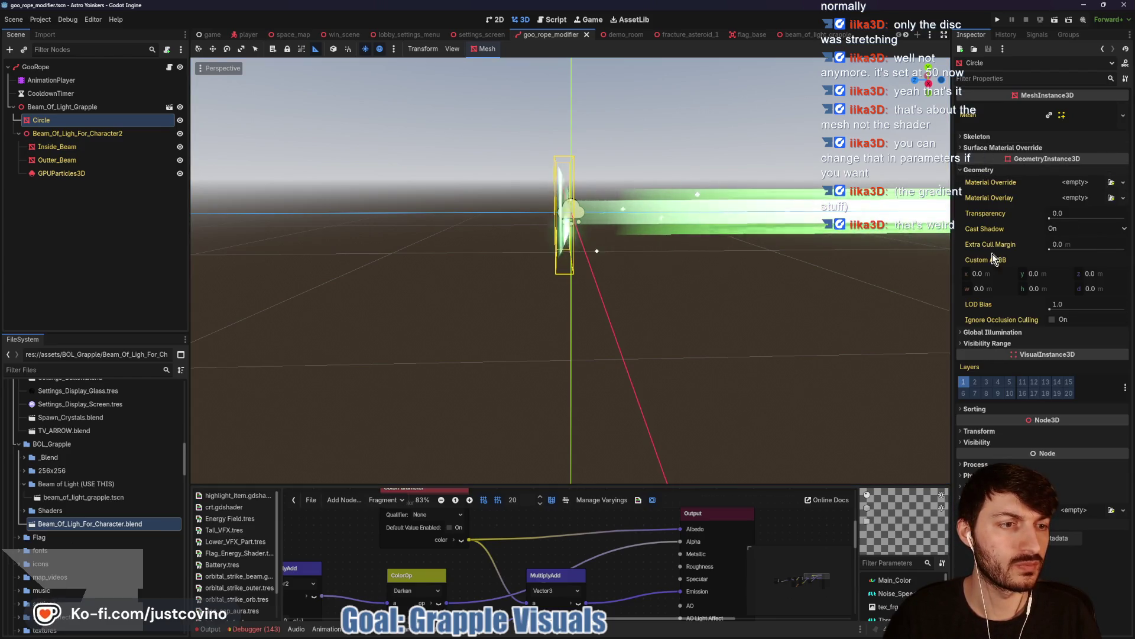
{"action": "left_click", "coordinate": [976, 172]}
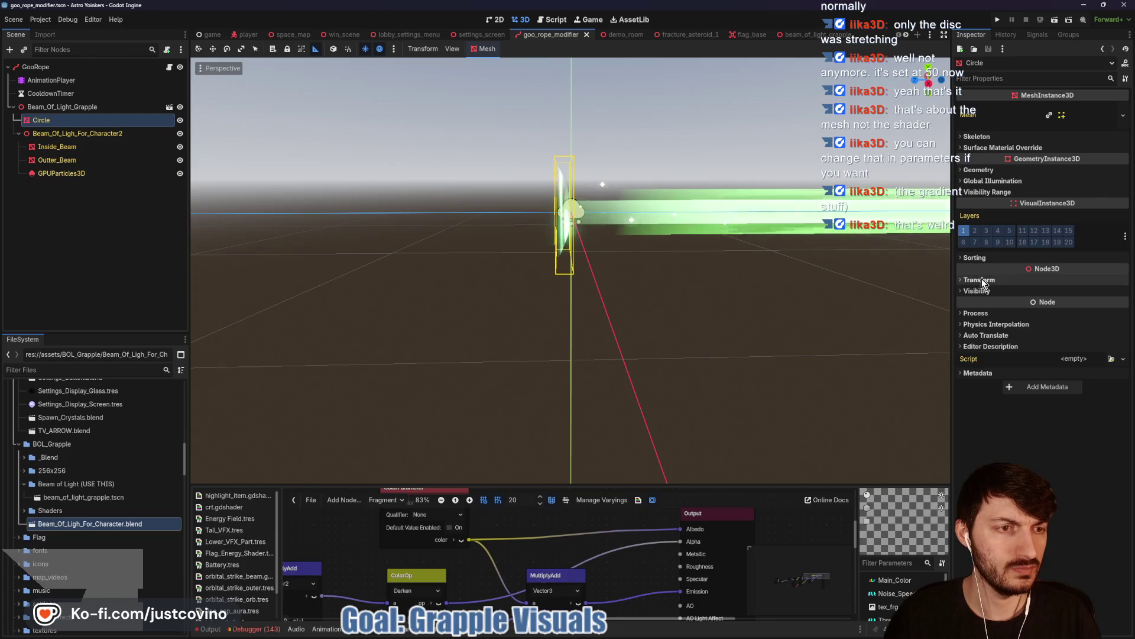
- Set the Circle's Y rotation to -180 and save the scene
{"action": "left_click", "coordinate": [1044, 279]}
{"action": "left_click", "coordinate": [1041, 336]}
{"action": "type", "text": "-180"}
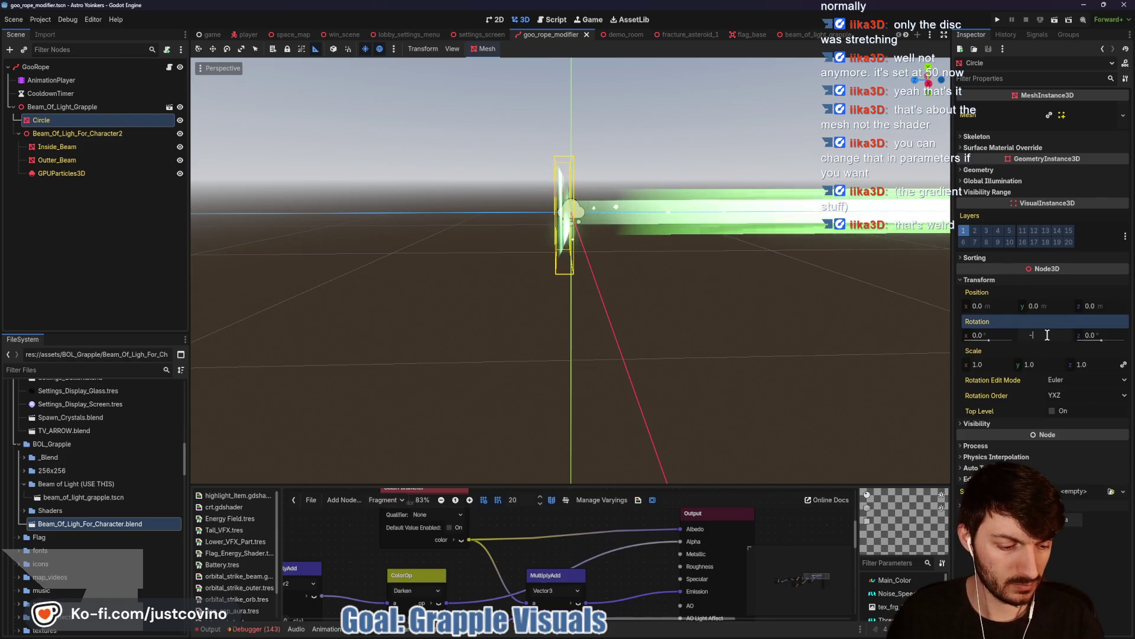
{"action": "key", "text": "Return"}
{"action": "key", "text": "ctrl+s"}
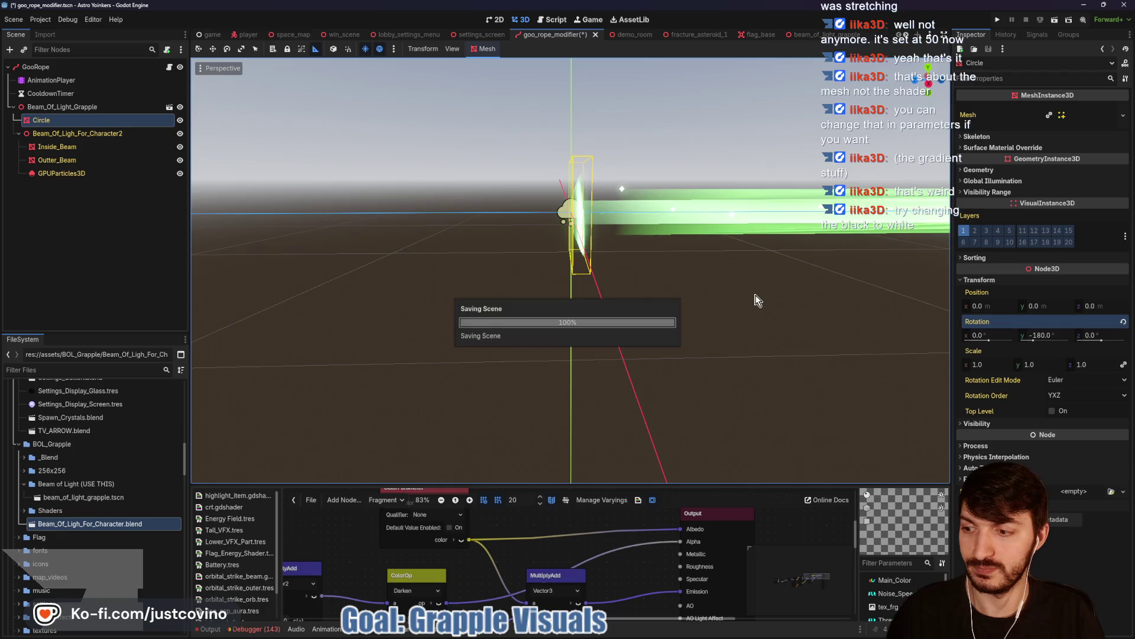
{"action": "left_click_drag", "start_coordinate": [754, 297], "coordinate": [389, 134]}
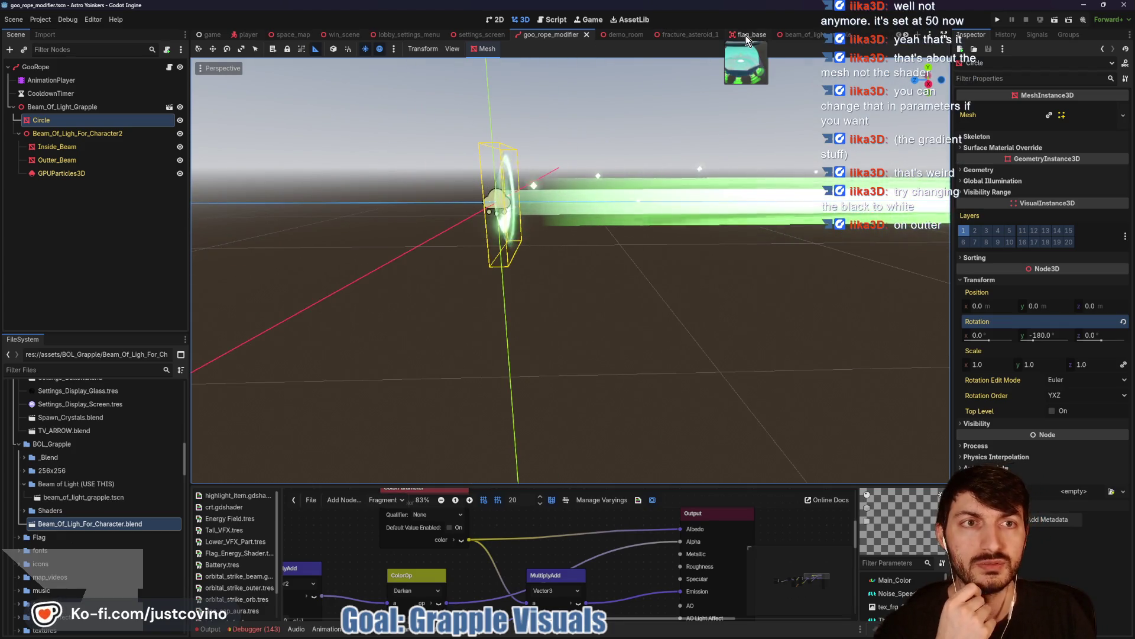
- Return to beam_of_light_grapple and select the Edges Alpha gradient's right end stop
{"action": "left_click", "coordinate": [804, 32]}
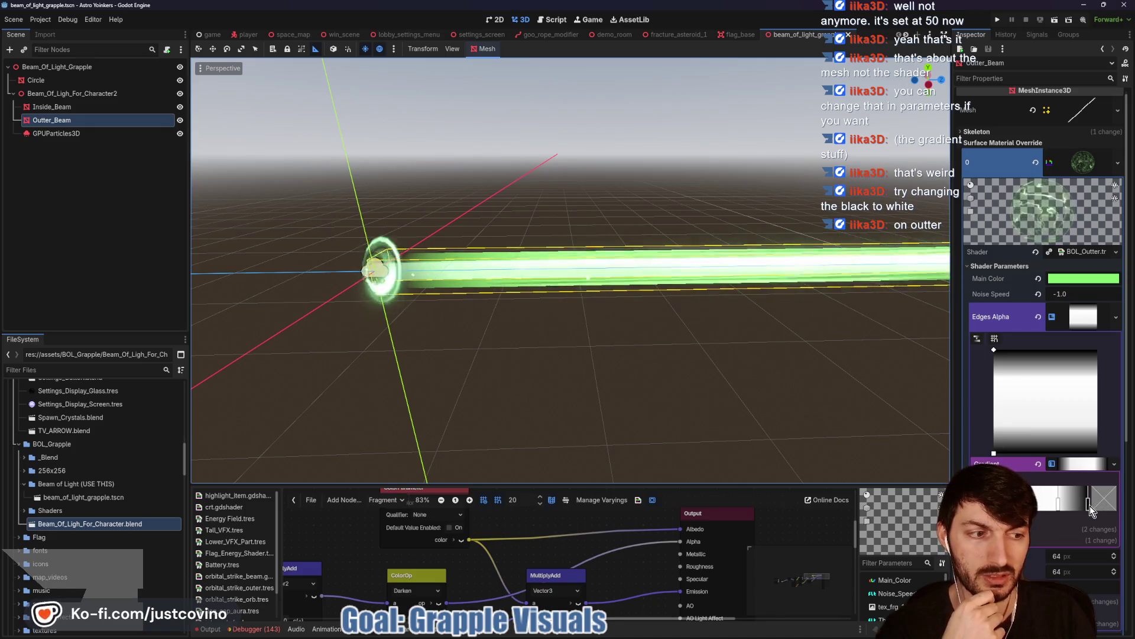
{"action": "scroll", "coordinate": [514, 400], "scroll_direction": "up", "scroll_amount": 5}
{"action": "scroll", "coordinate": [509, 396], "scroll_direction": "down", "scroll_amount": 5}
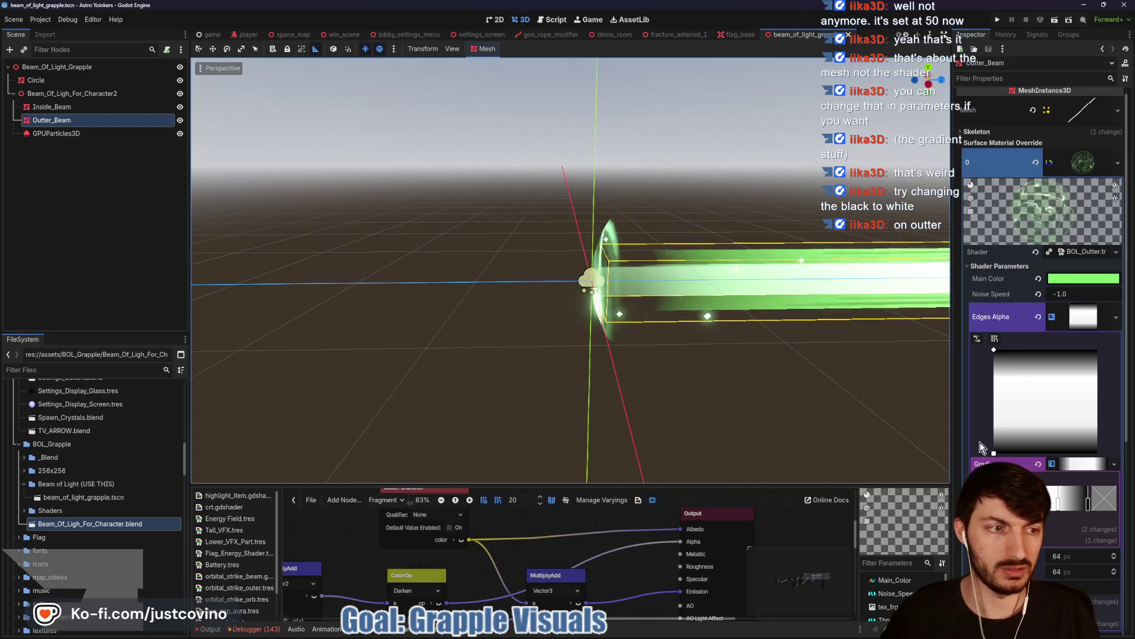
{"action": "left_click", "coordinate": [1088, 504]}
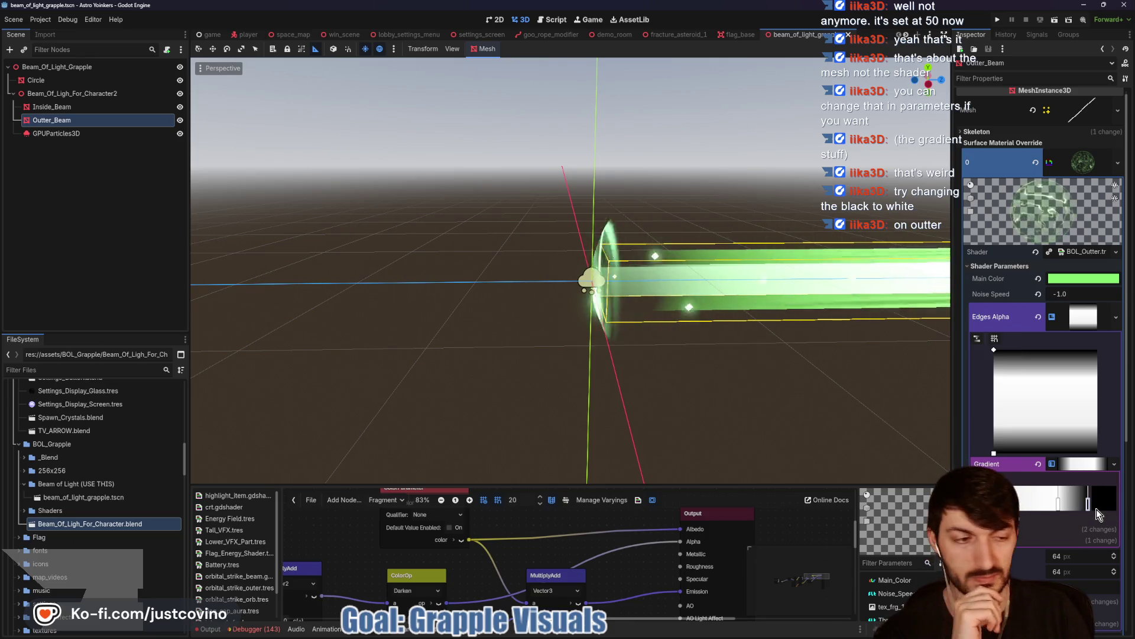
{"action": "left_click_drag", "start_coordinate": [1059, 502], "coordinate": [1118, 507]}
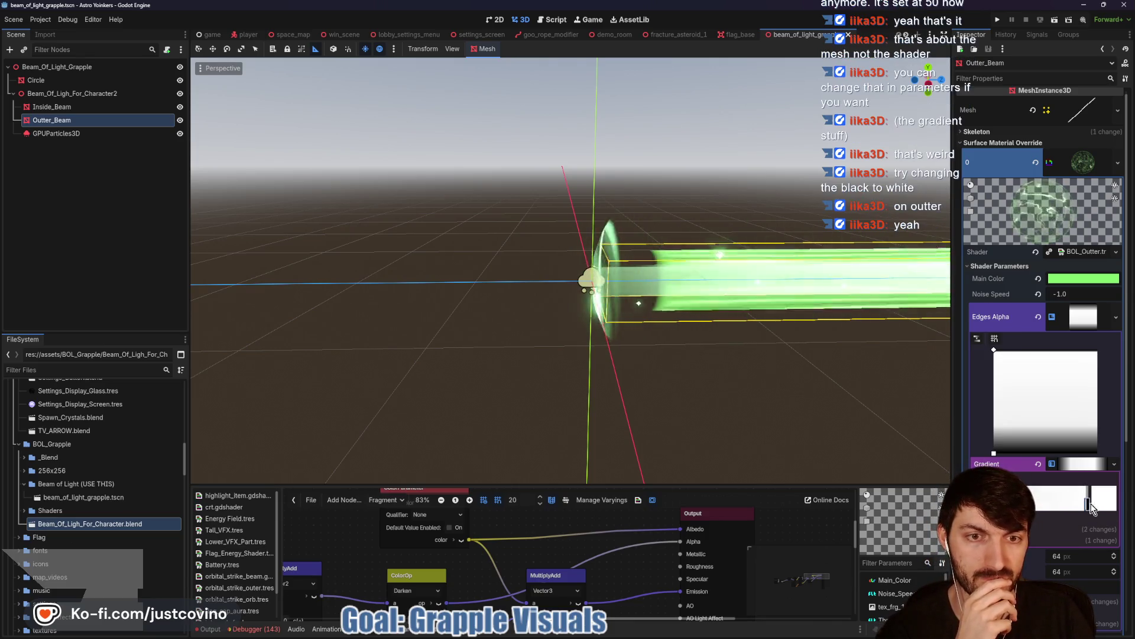
{"action": "key", "text": "ctrl+z"}
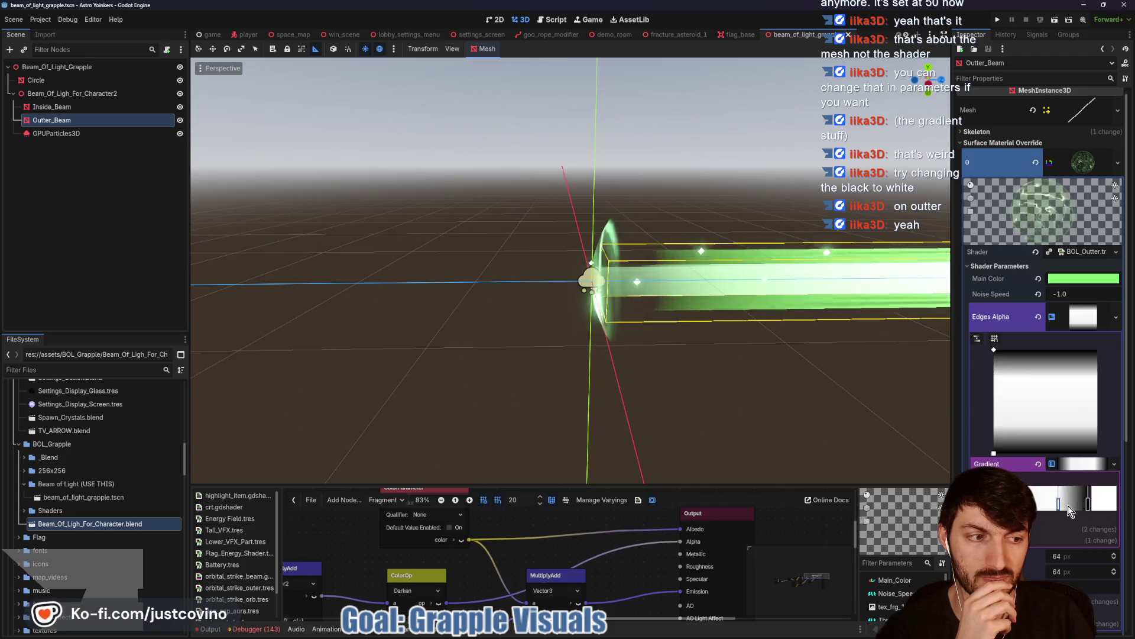
- Change that end stop's colour from black to white and save the scene
{"action": "left_click", "coordinate": [1088, 502]}
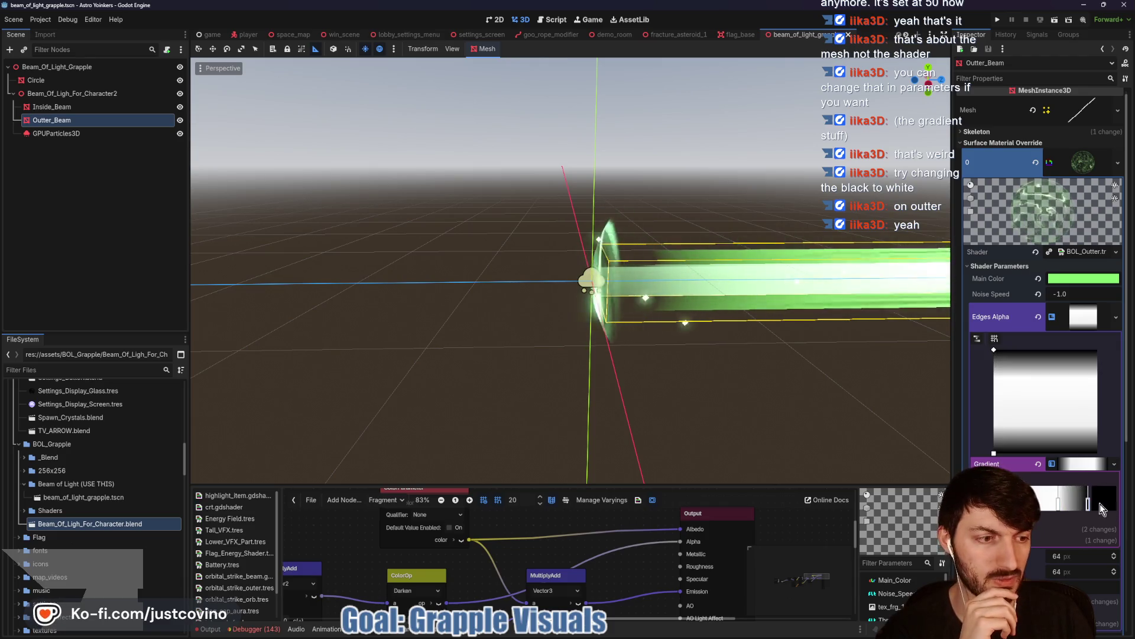
{"action": "left_click", "coordinate": [1100, 504]}
{"action": "left_click", "coordinate": [979, 216]}
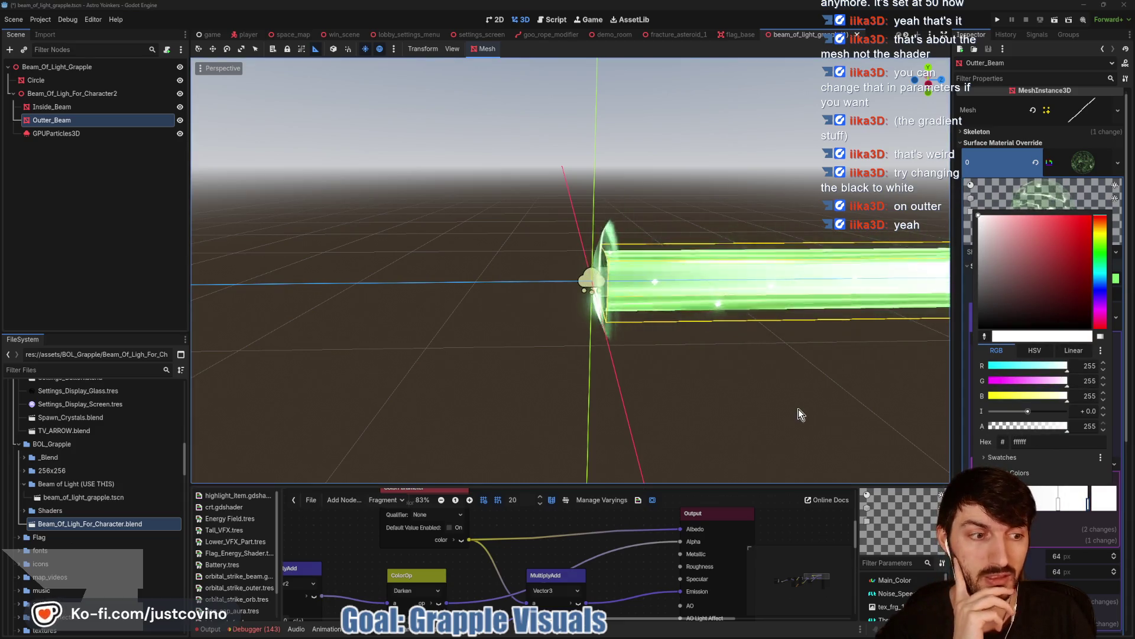
{"action": "scroll", "coordinate": [802, 408], "scroll_direction": "down", "scroll_amount": 2}
{"action": "mouse_move", "coordinate": [878, 369]}
{"action": "left_mouse_down"}
{"action": "mouse_move", "coordinate": [836, 363]}
{"action": "mouse_move", "coordinate": [846, 365]}
{"action": "left_mouse_up"}
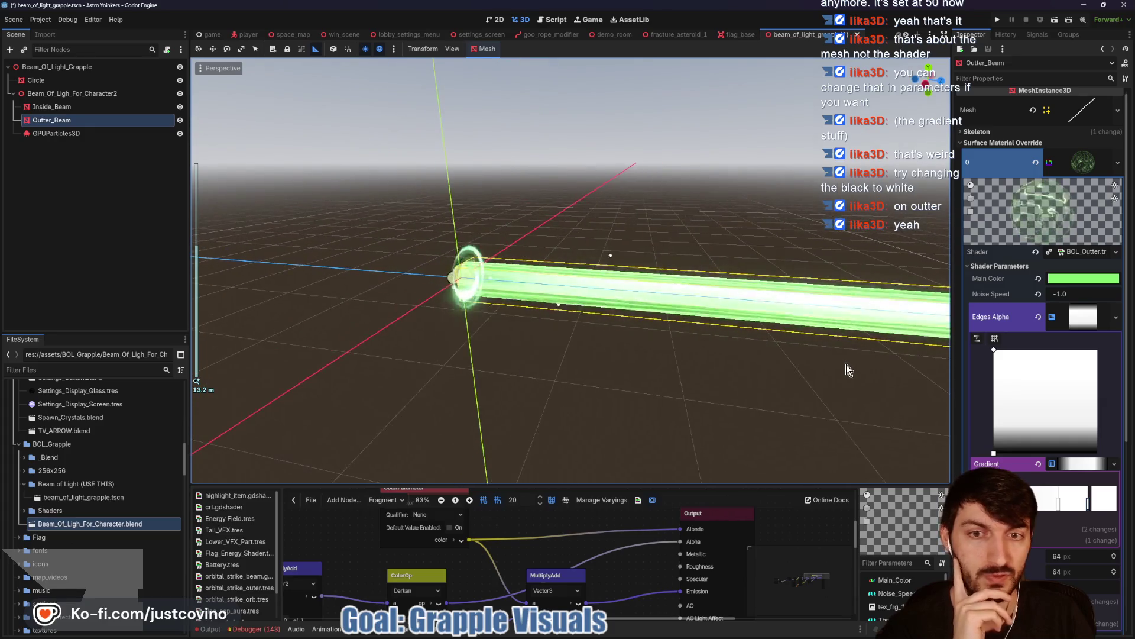
{"action": "key", "text": "ctrl+s"}
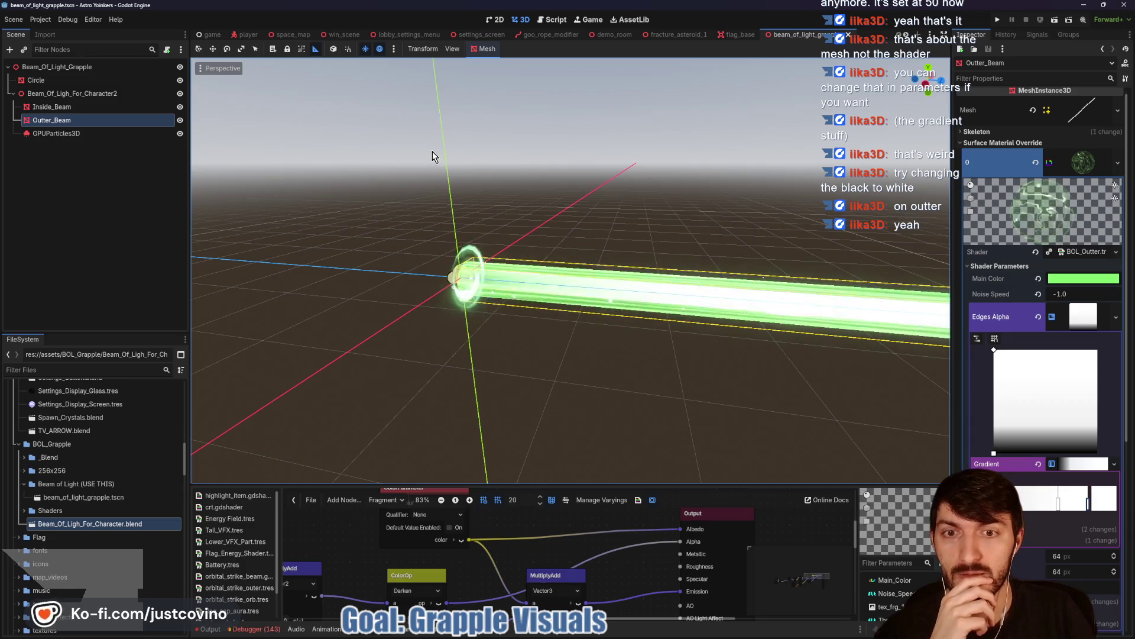
- Launch the game in two side-by-side debug windows, host and join a lobby, and ready up
{"action": "left_click", "coordinate": [997, 19]}
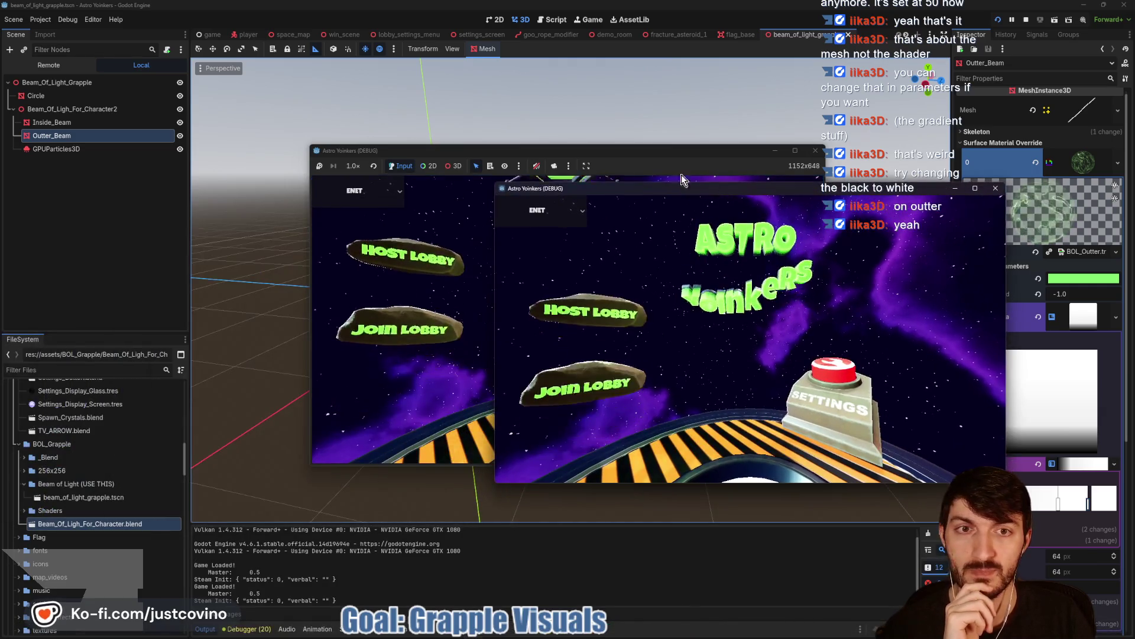
{"action": "left_click", "coordinate": [681, 175]}
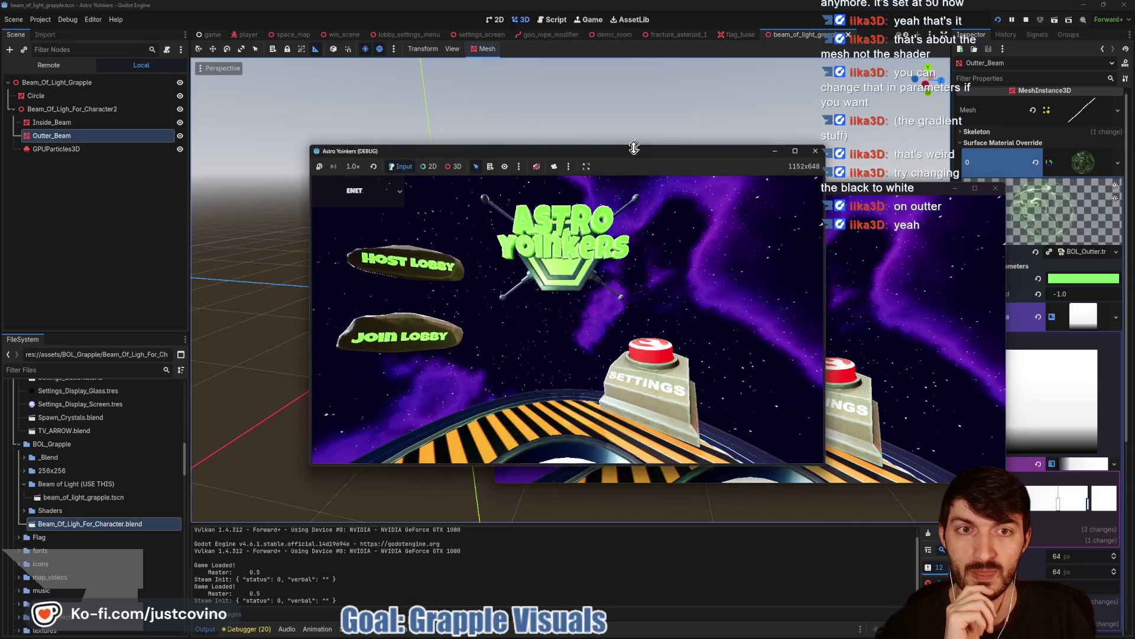
{"action": "left_click_drag", "start_coordinate": [625, 154], "coordinate": [348, 170]}
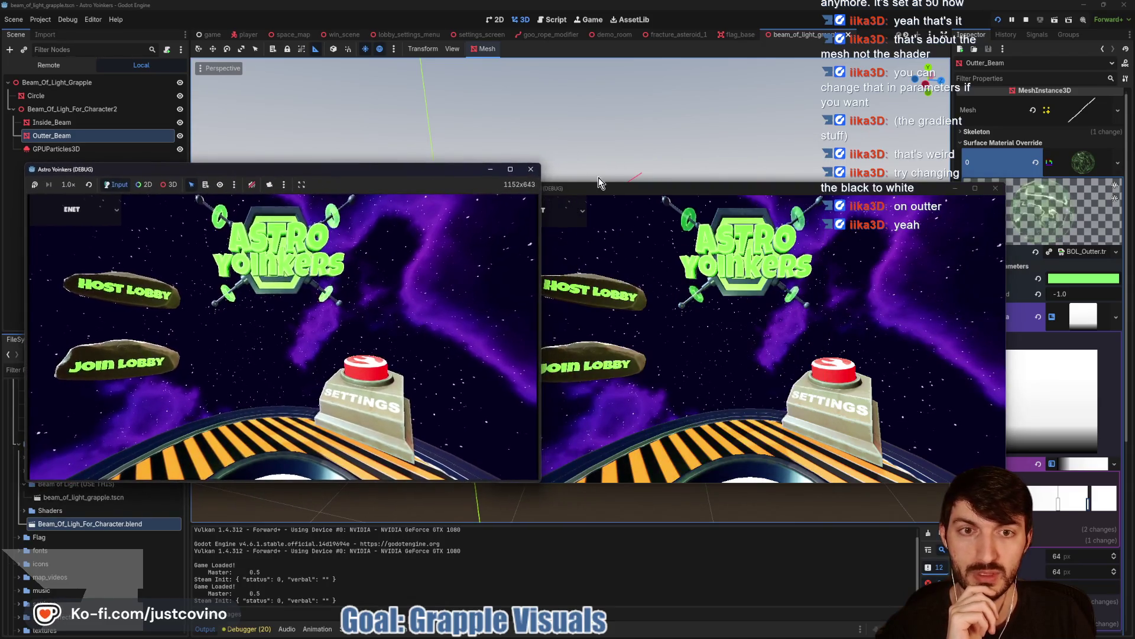
{"action": "left_click_drag", "start_coordinate": [598, 177], "coordinate": [650, 167]}
{"action": "left_click", "coordinate": [108, 282]}
{"action": "left_click", "coordinate": [275, 314]}
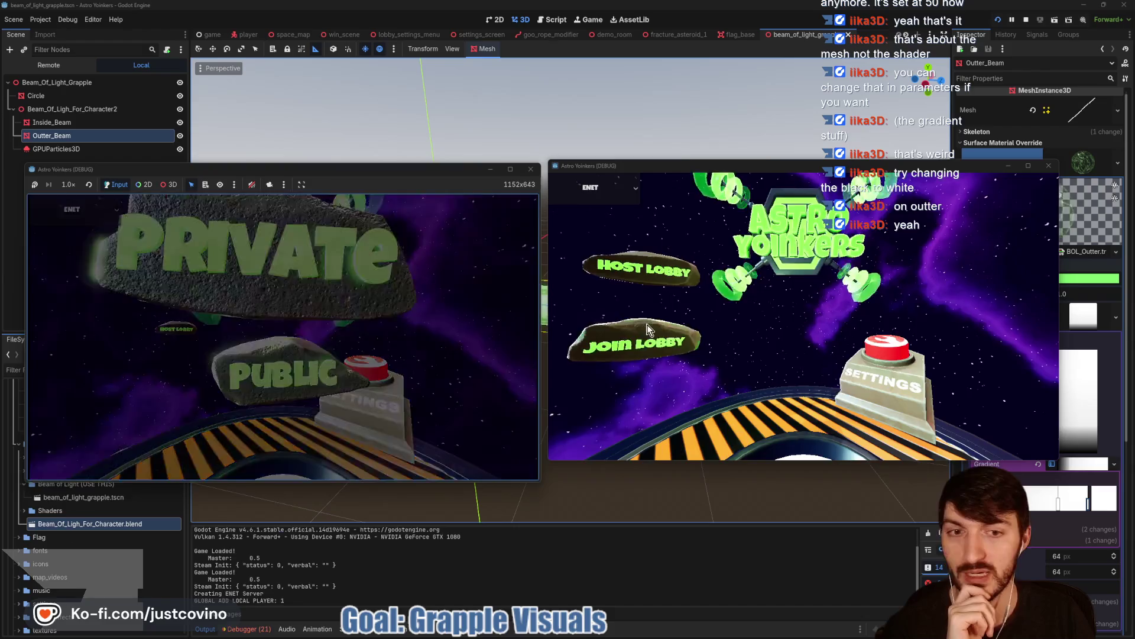
{"action": "left_click", "coordinate": [638, 332]}
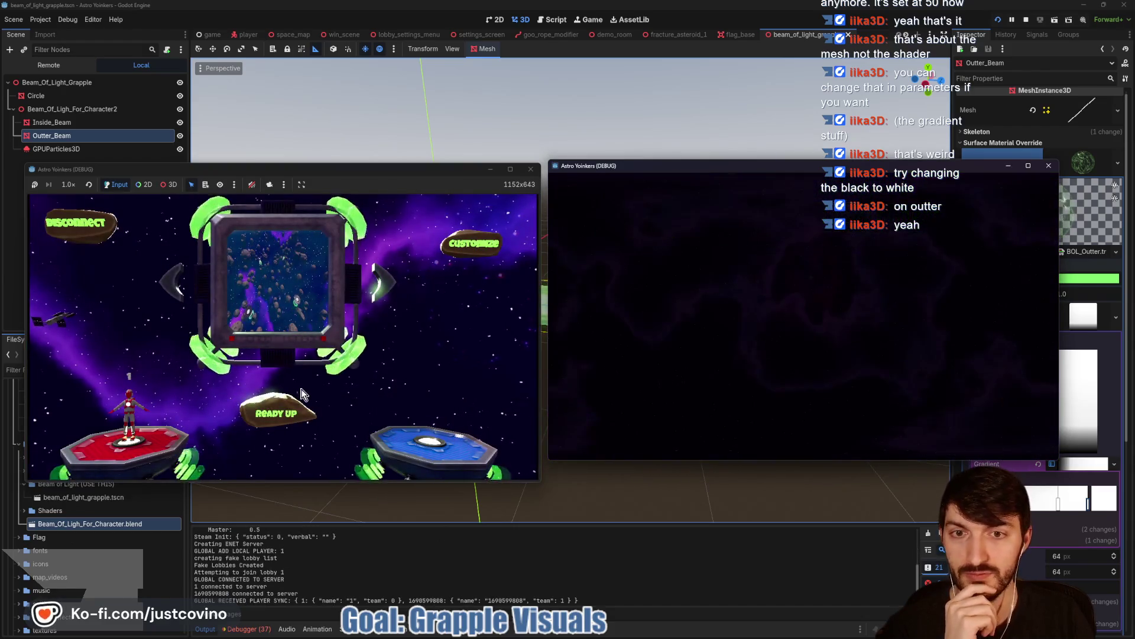
{"action": "left_click", "coordinate": [810, 390]}
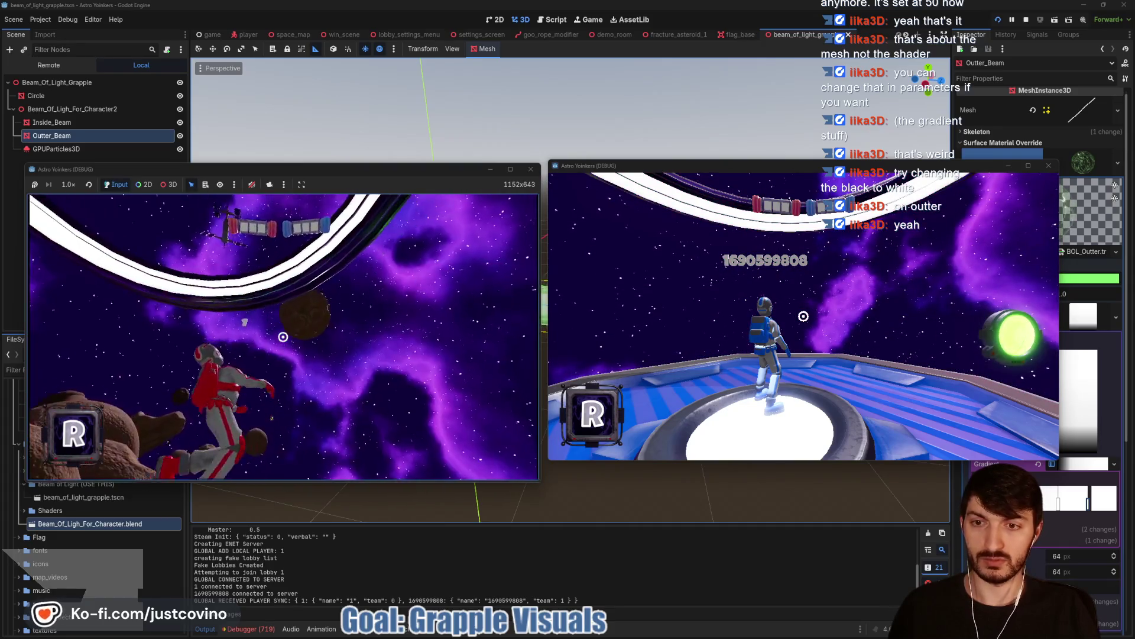
- Fire the green grapple beam, move the astronaut around, then stop the game
{"action": "left_click", "coordinate": [283, 336]}
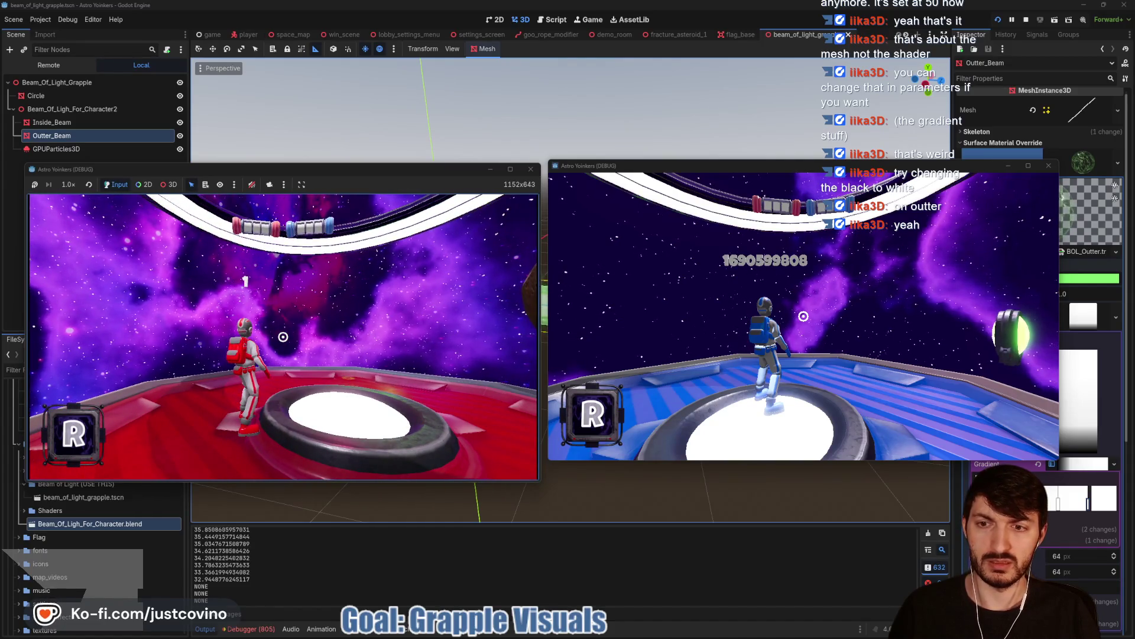
{"action": "key", "text": "w"}
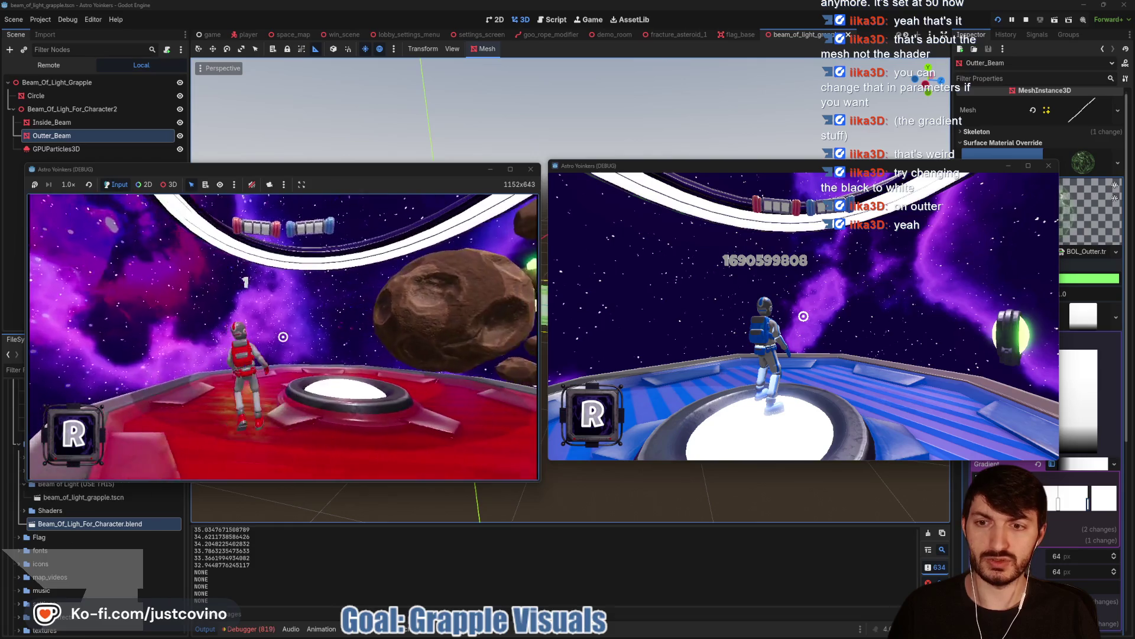
{"action": "left_click", "coordinate": [283, 337]}
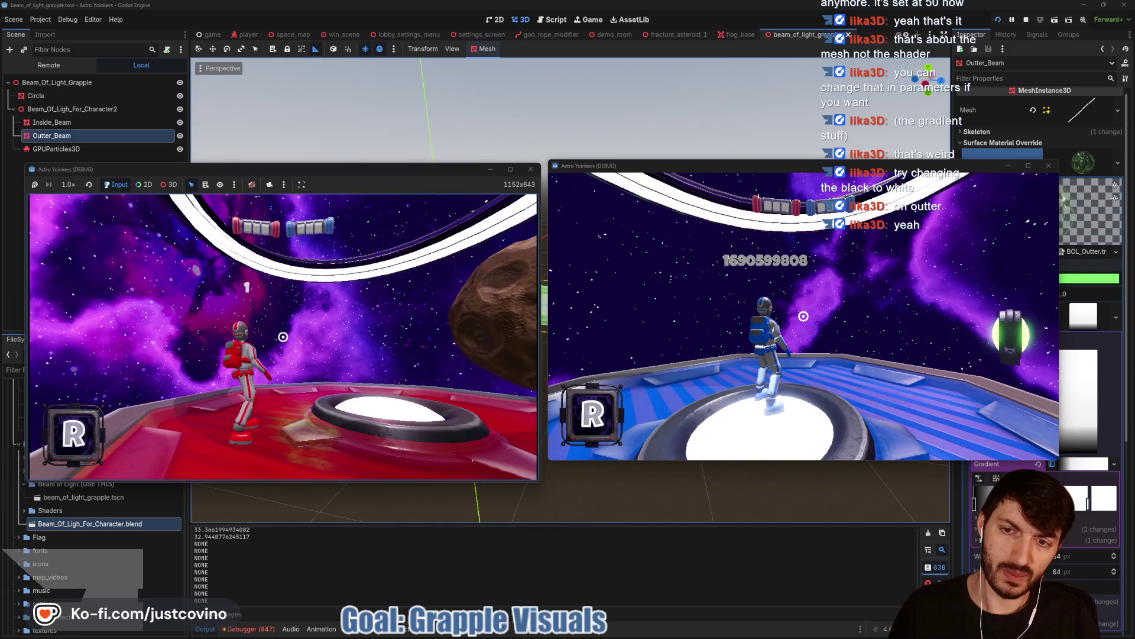
{"action": "key", "text": "F8"}
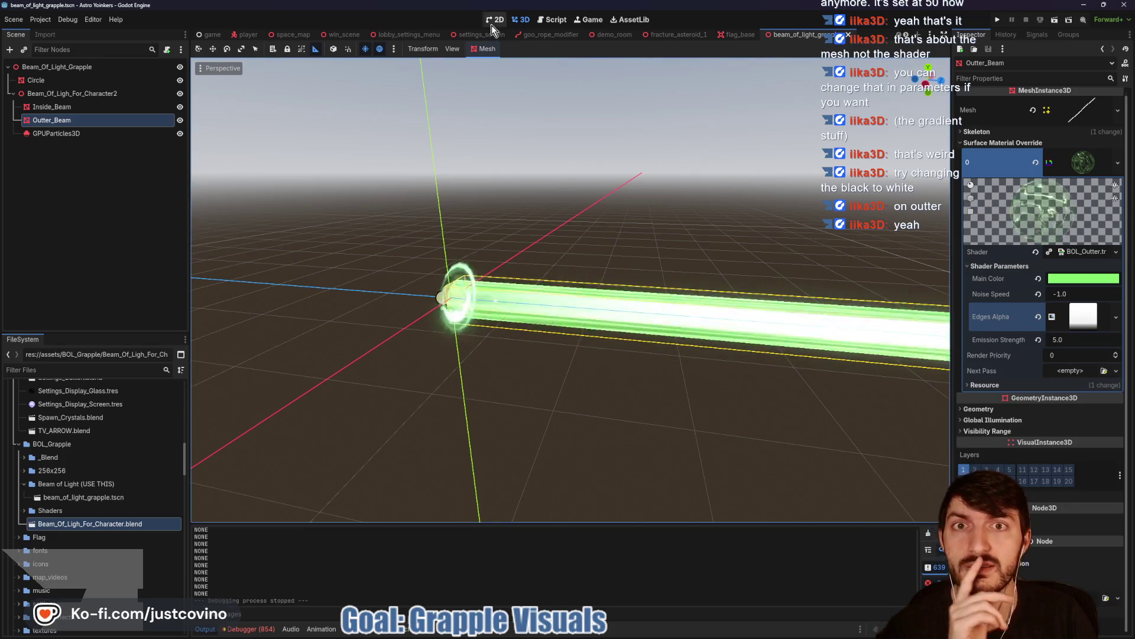
- Open the GooRope node's goo_rope.gd script in the goo_rope_modifier scene
{"action": "left_click", "coordinate": [416, 35]}
{"action": "left_click", "coordinate": [564, 35]}
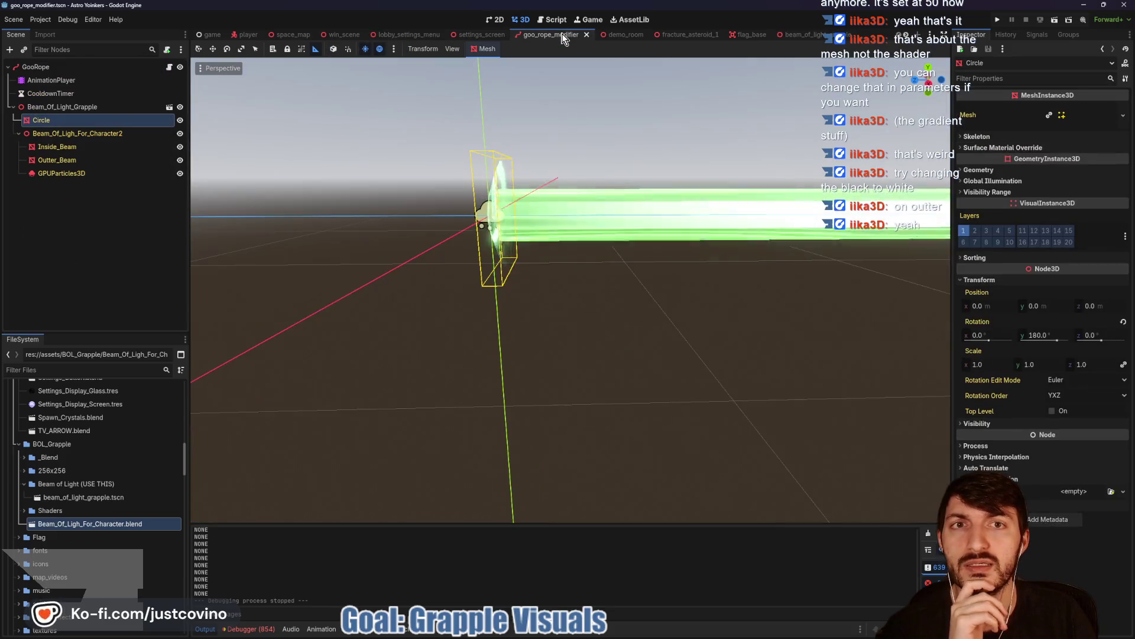
{"action": "left_click", "coordinate": [168, 69]}
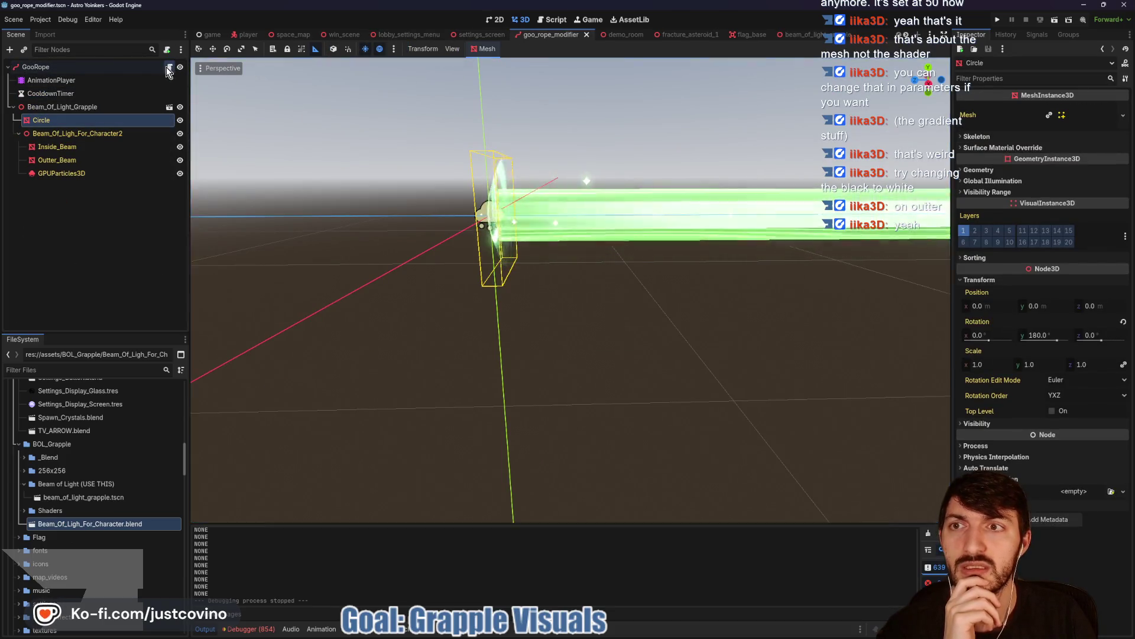
- Read through handle_grapple_visuals in goo_rope.gd down to the launch_grapple function
{"action": "scroll", "coordinate": [609, 261], "scroll_direction": "down", "scroll_amount": 9}
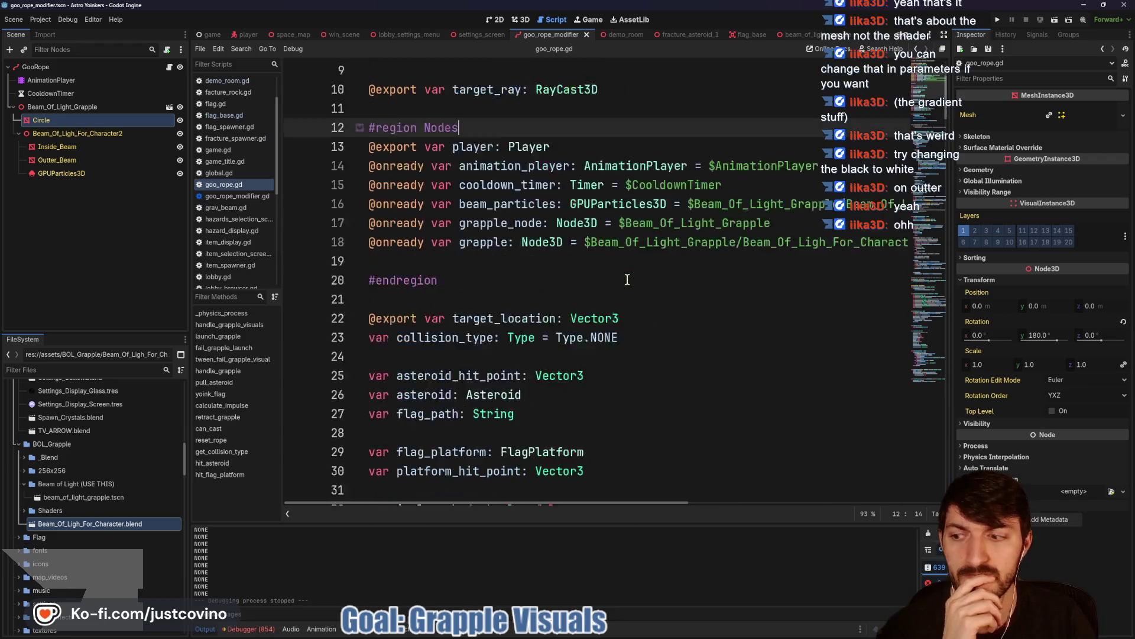
{"action": "scroll", "coordinate": [627, 282], "scroll_direction": "down", "scroll_amount": 4}
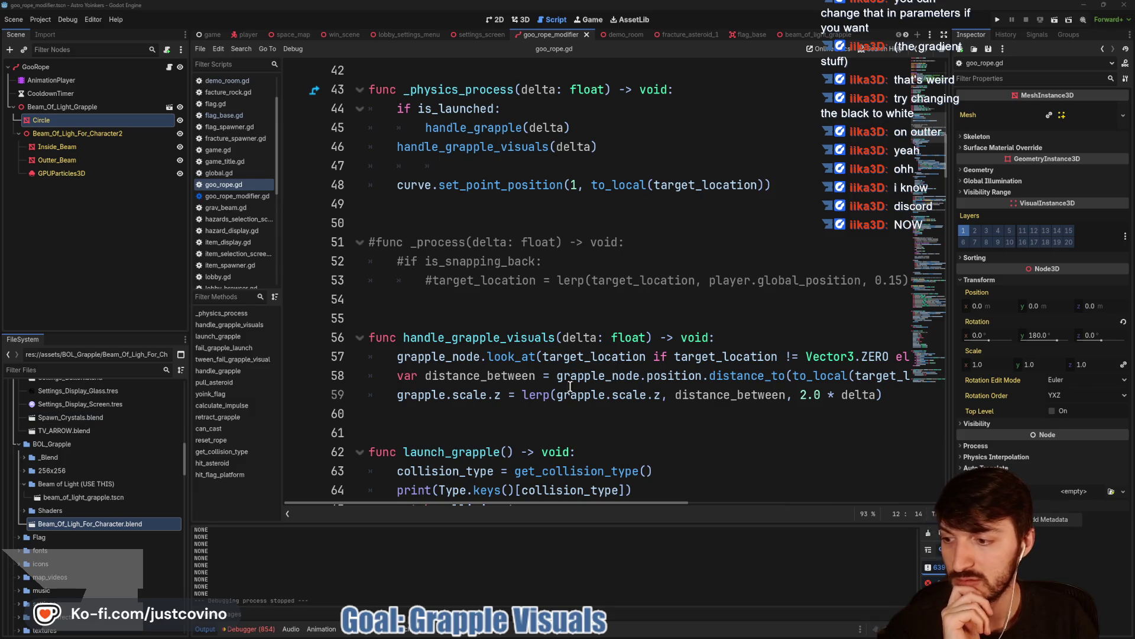
{"action": "scroll", "coordinate": [574, 384], "scroll_direction": "down", "scroll_amount": 3}
{"action": "left_click", "coordinate": [526, 261]}
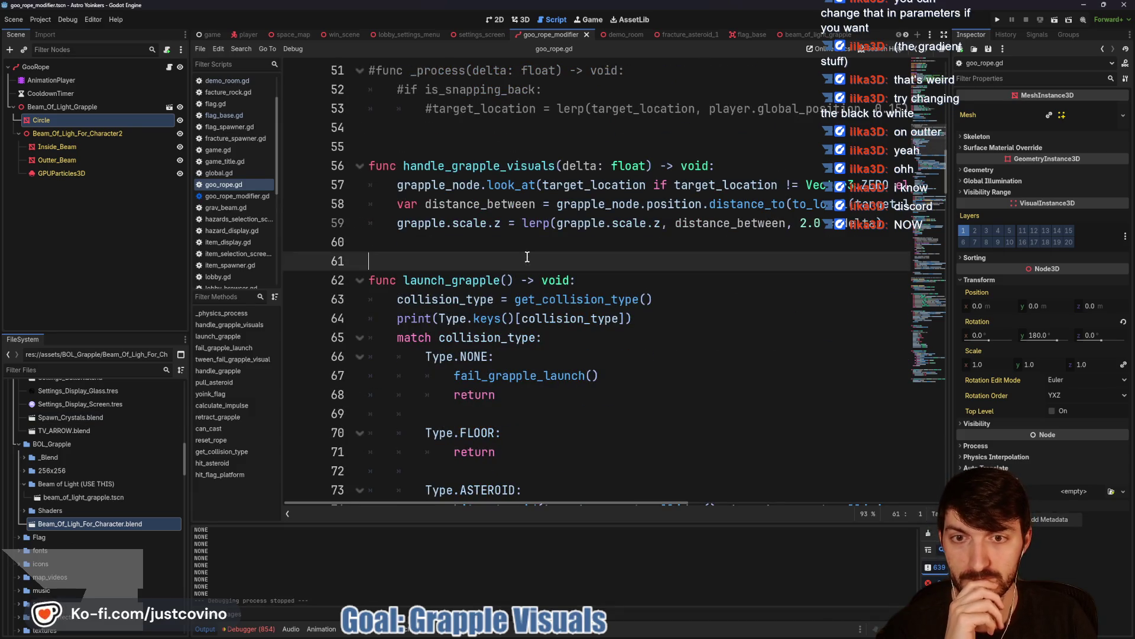
- Read launch_grapple's match cases, placing the caret after the PLAYER case
{"action": "scroll", "coordinate": [526, 261], "scroll_direction": "down", "scroll_amount": 2}
{"action": "scroll", "coordinate": [550, 280], "scroll_direction": "down", "scroll_amount": 1}
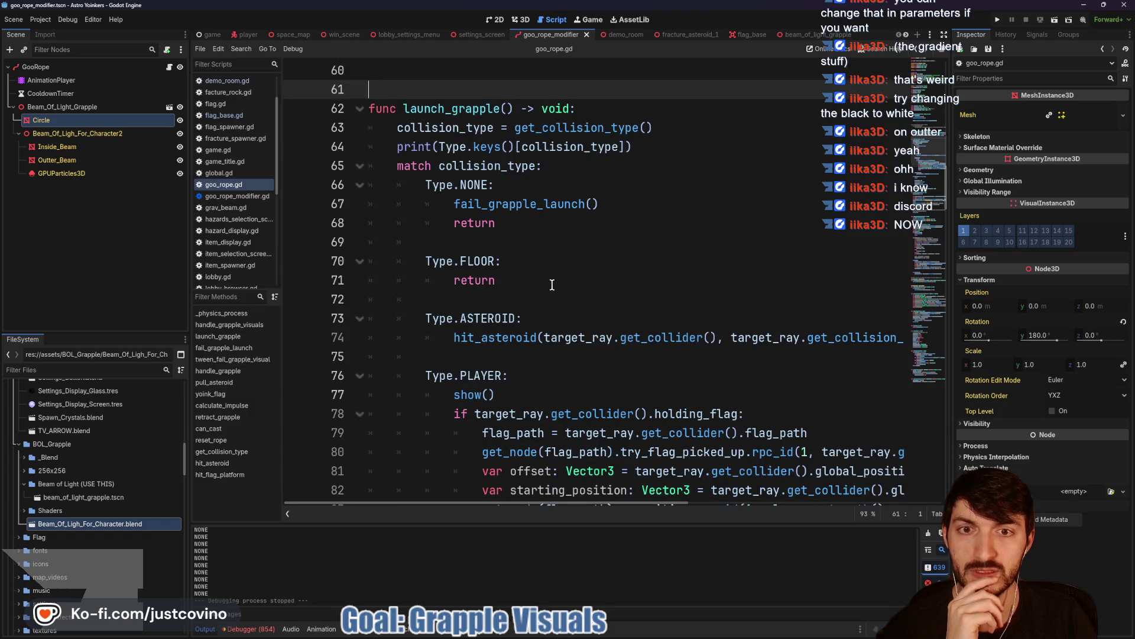
{"action": "scroll", "coordinate": [552, 284], "scroll_direction": "down", "scroll_amount": 1}
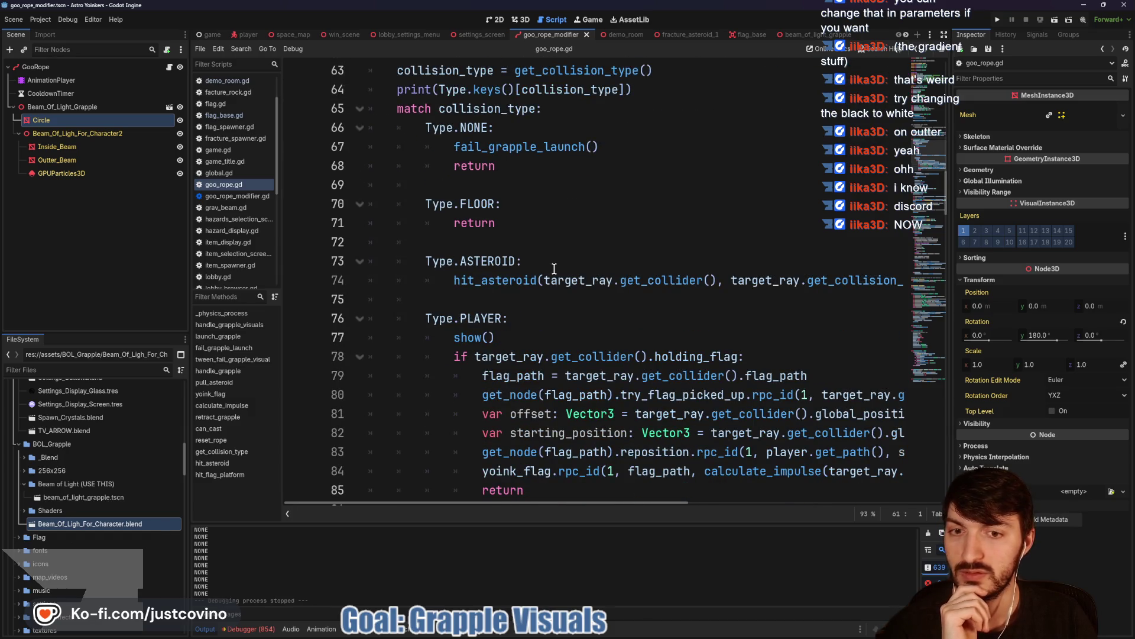
{"action": "scroll", "coordinate": [550, 238], "scroll_direction": "down", "scroll_amount": 2}
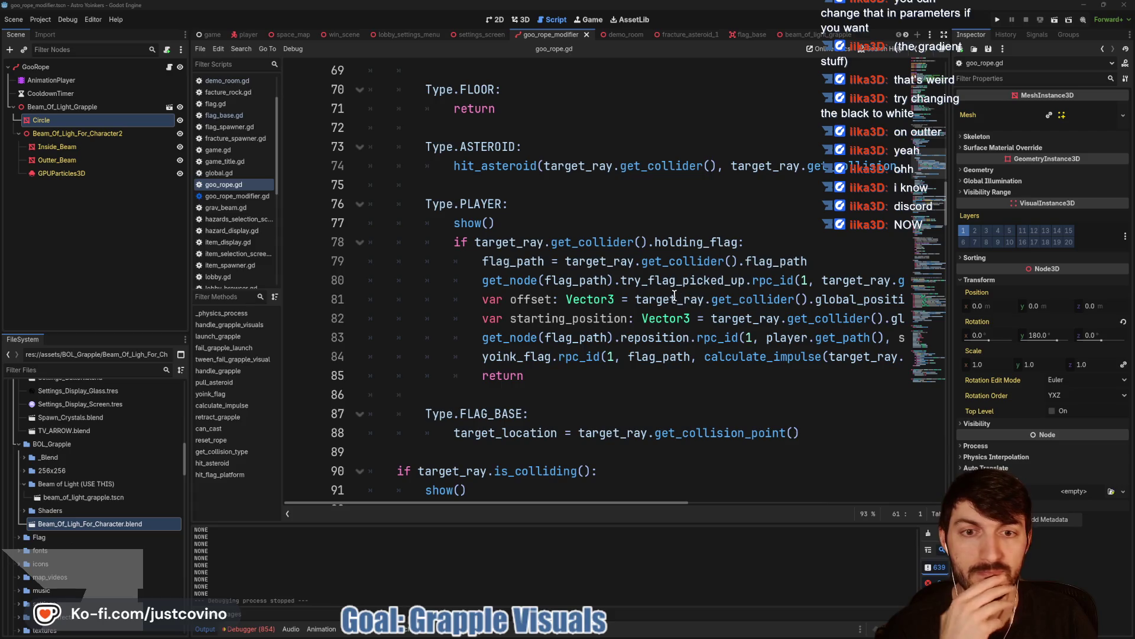
{"action": "scroll", "coordinate": [674, 294], "scroll_direction": "down", "scroll_amount": 1}
{"action": "left_click", "coordinate": [617, 333]}
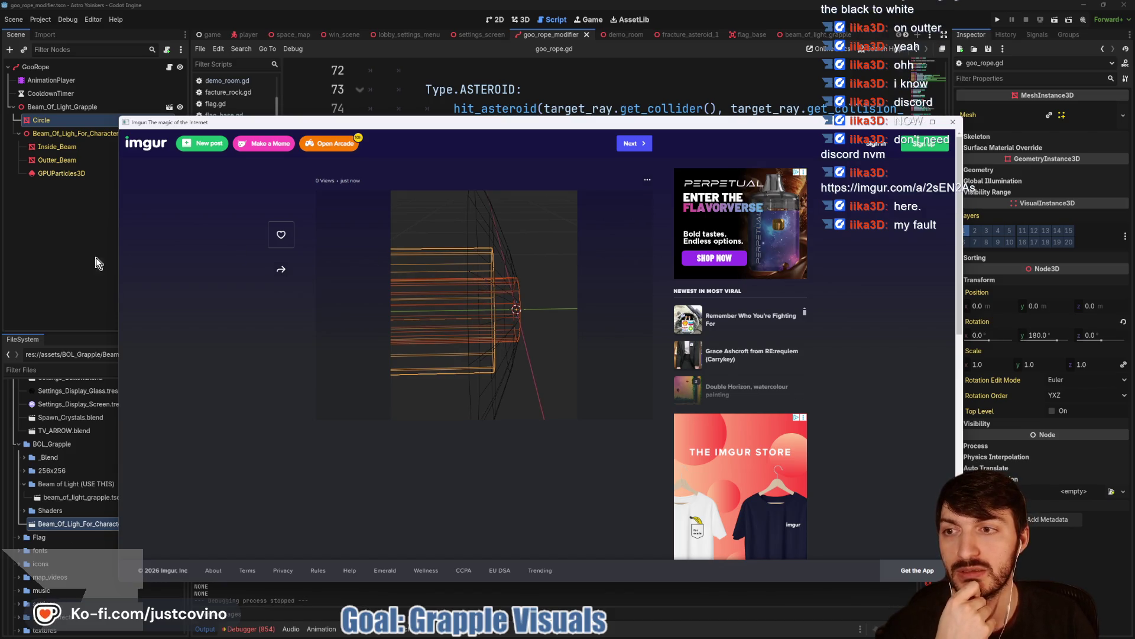
- Open Beam_Of_Ligh_For_Character.blend from the FileSystem dock in Blender
{"action": "left_click", "coordinate": [68, 250]}
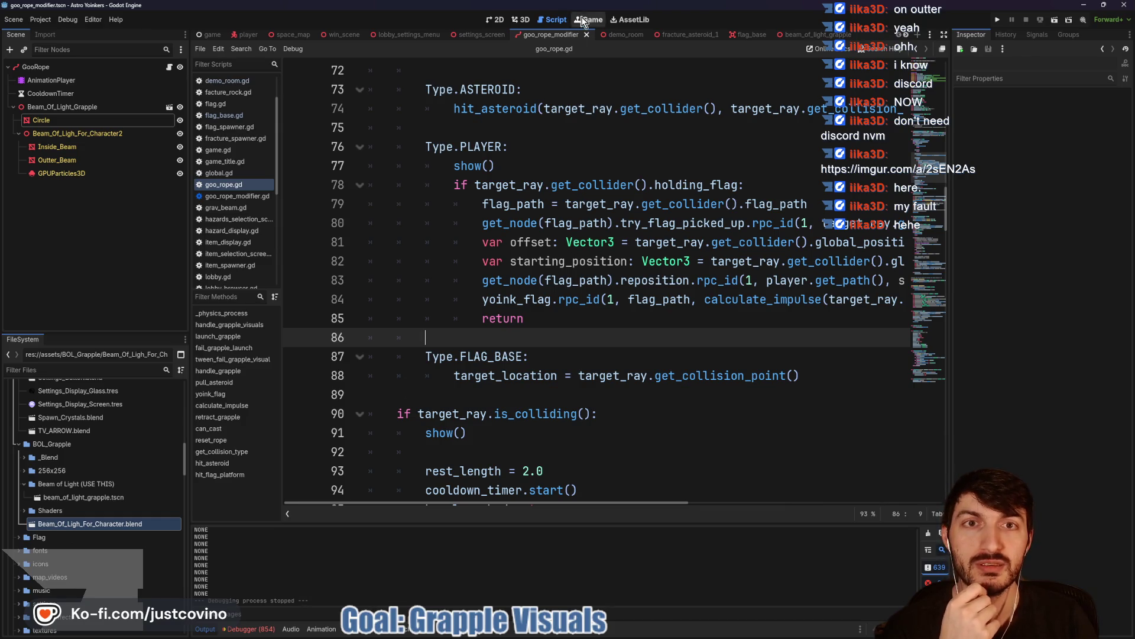
{"action": "left_click", "coordinate": [521, 19]}
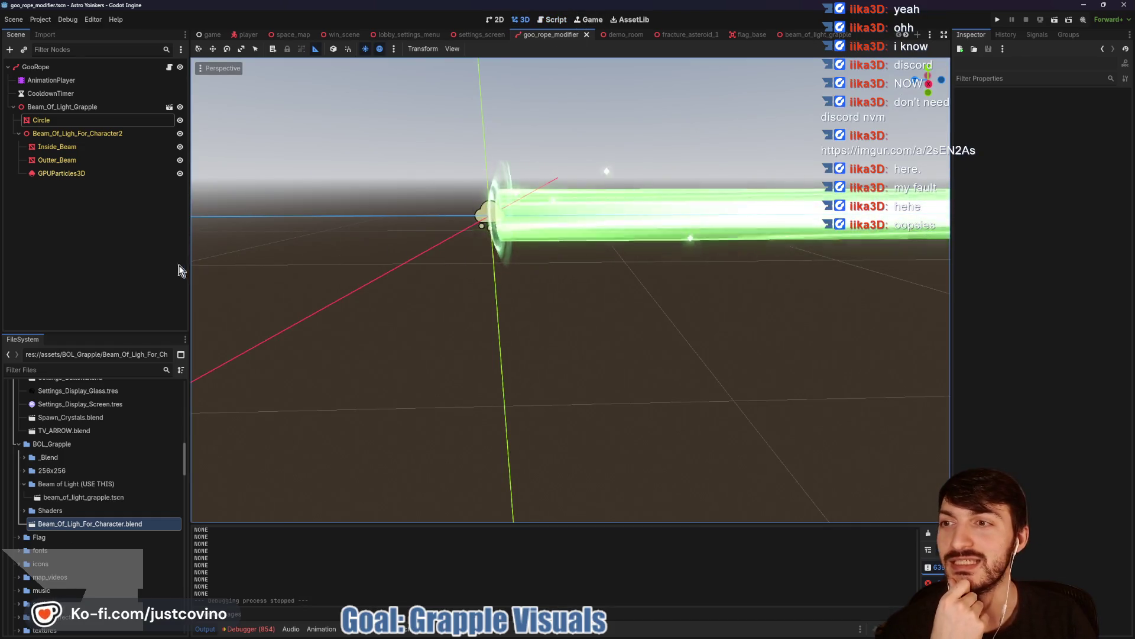
{"action": "right_click", "coordinate": [109, 524]}
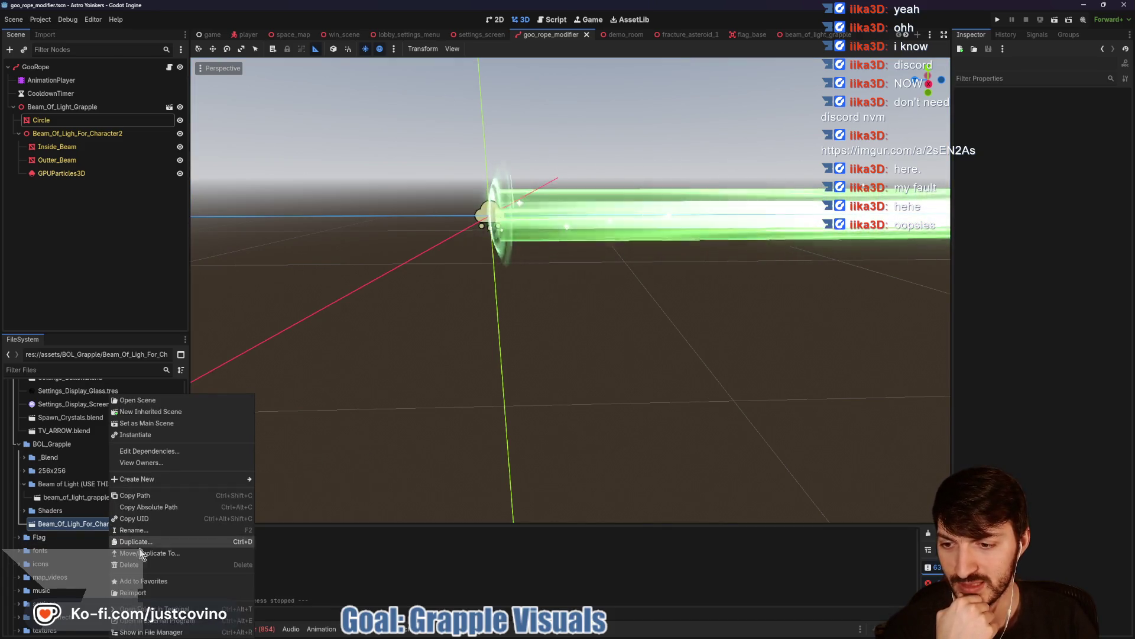
{"action": "left_click", "coordinate": [153, 620]}
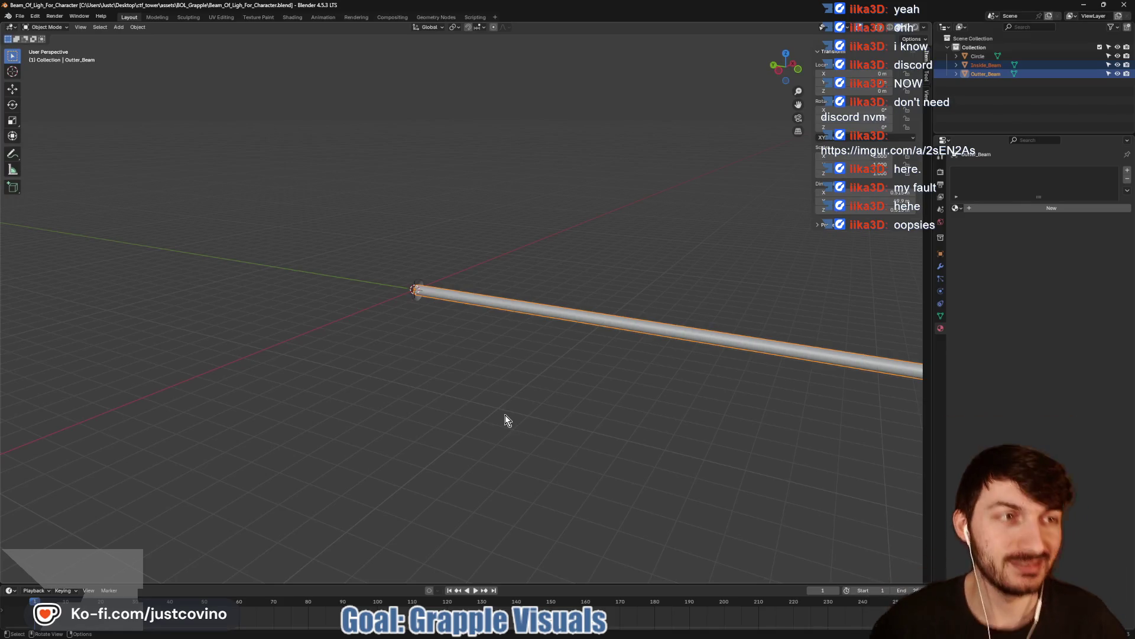
- Select the Outter_Beam object and enter Edit Mode on its mesh
{"action": "left_click", "coordinate": [981, 120]}
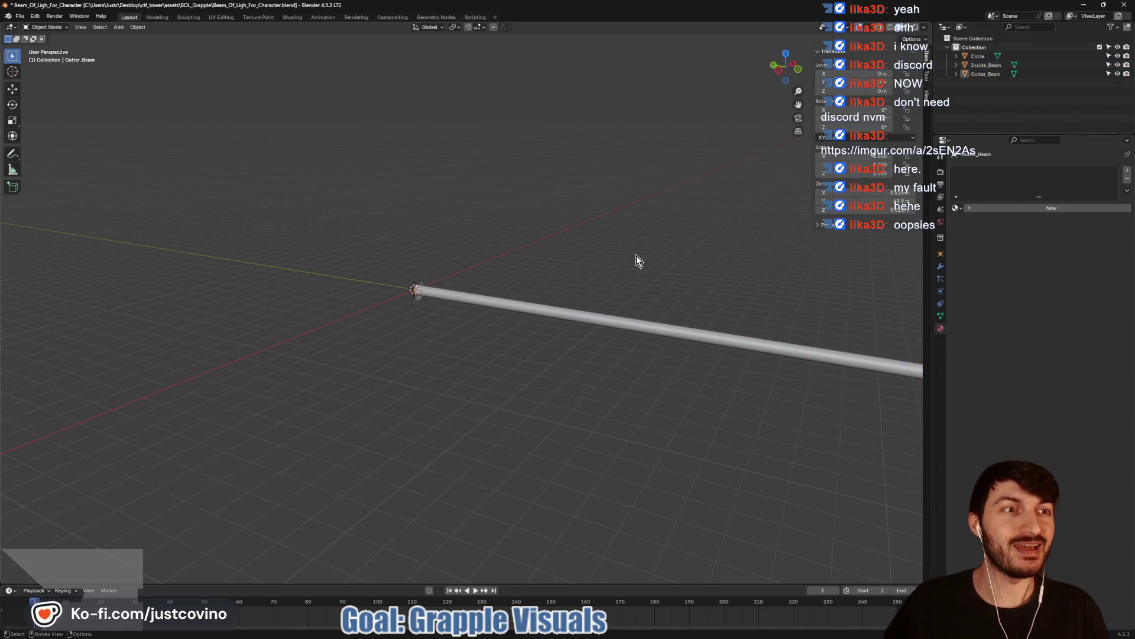
{"action": "scroll", "coordinate": [473, 329], "scroll_direction": "up", "scroll_amount": 3}
{"action": "mouse_move", "coordinate": [474, 329]}
{"action": "left_mouse_down"}
{"action": "mouse_move", "coordinate": [400, 342]}
{"action": "mouse_move", "coordinate": [456, 337]}
{"action": "mouse_move", "coordinate": [443, 333]}
{"action": "left_mouse_up"}
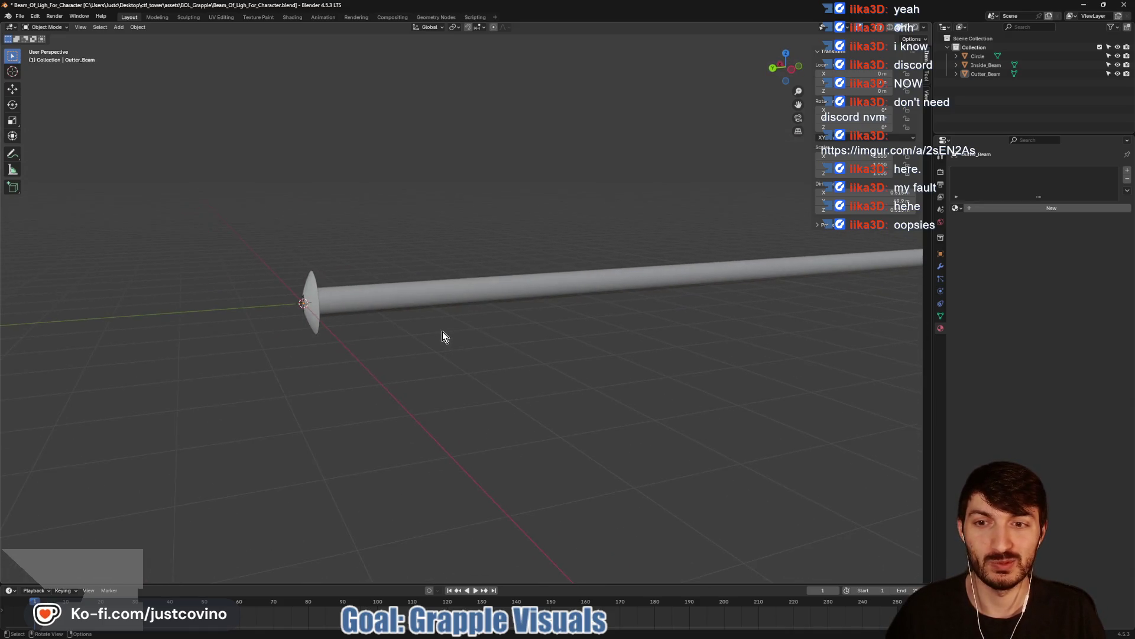
{"action": "scroll", "coordinate": [391, 322], "scroll_direction": "up", "scroll_amount": 2}
{"action": "left_click", "coordinate": [343, 290]}
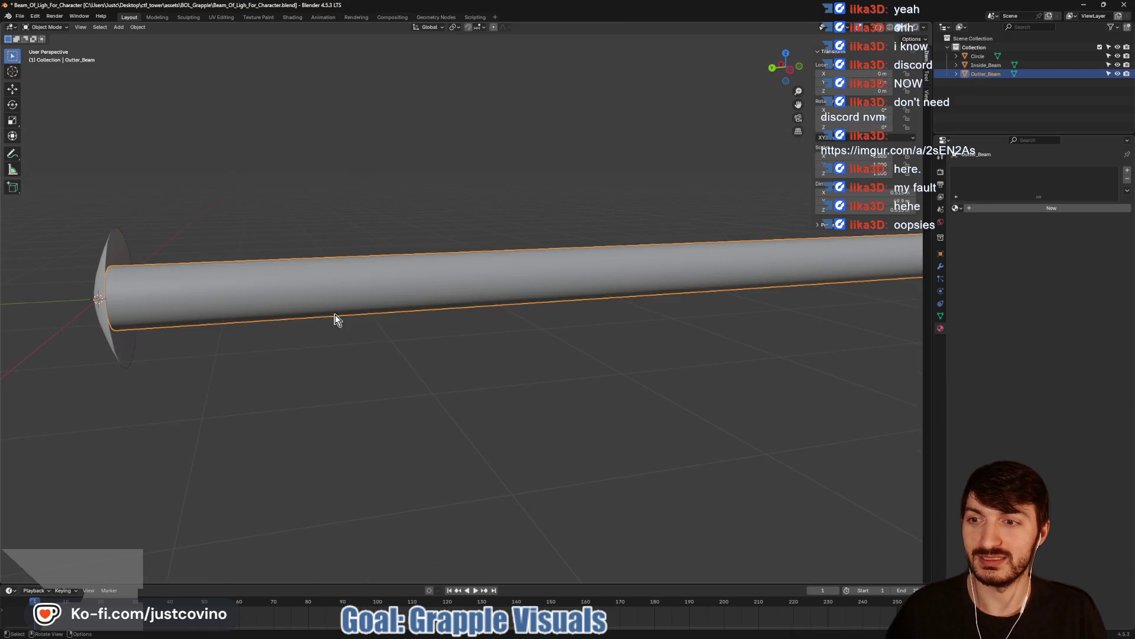
{"action": "key", "text": "Tab"}
{"action": "mouse_move", "coordinate": [335, 319]}
{"action": "left_mouse_down"}
{"action": "mouse_move", "coordinate": [208, 354]}
{"action": "mouse_move", "coordinate": [273, 347]}
{"action": "mouse_move", "coordinate": [283, 331]}
{"action": "left_mouse_up"}
- Hide the Circle object, keep Inside_Beam visible, and inspect the beam's open end
{"action": "left_click", "coordinate": [1118, 74], "text": "ctrl"}
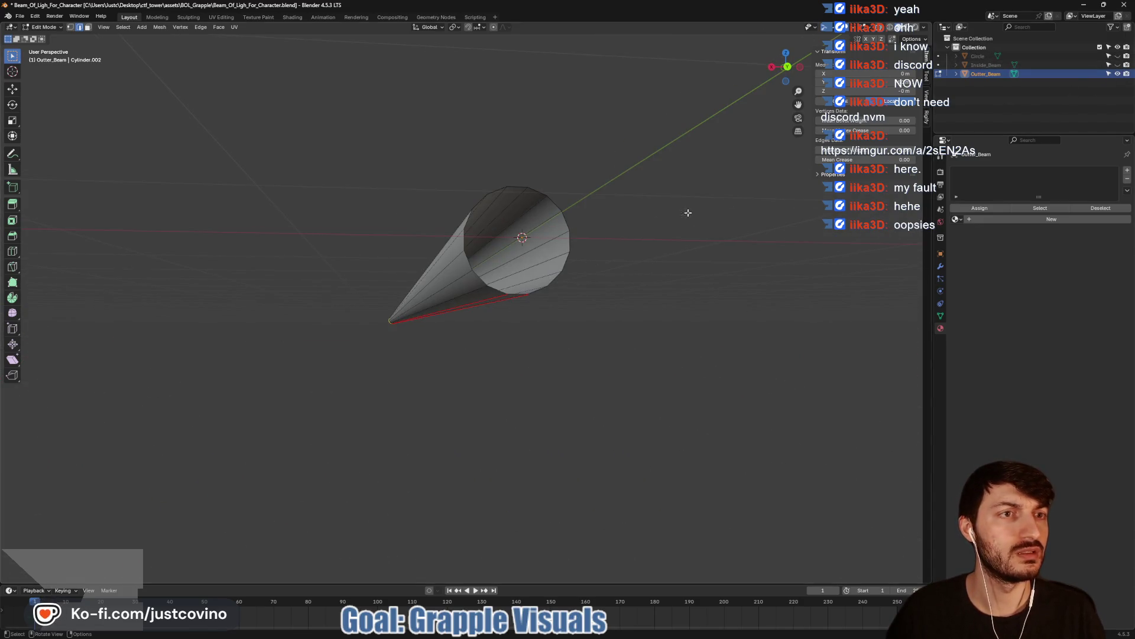
{"action": "left_click", "coordinate": [1117, 65]}
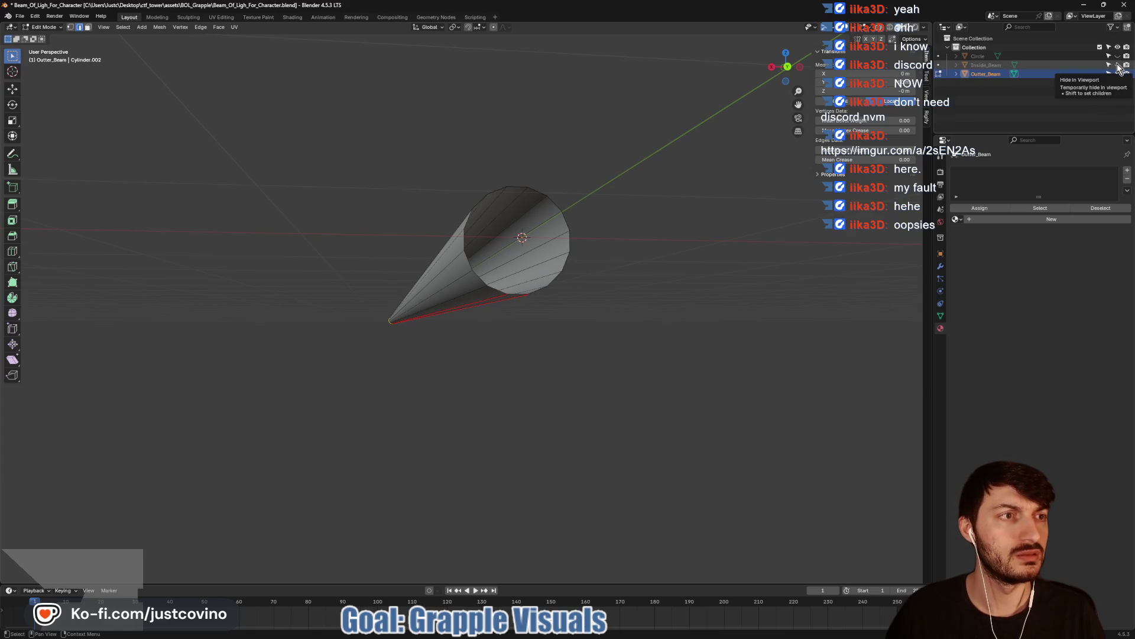
{"action": "mouse_move", "coordinate": [532, 272]}
{"action": "left_mouse_down"}
{"action": "mouse_move", "coordinate": [572, 252]}
{"action": "mouse_move", "coordinate": [793, 286]}
{"action": "left_mouse_up"}
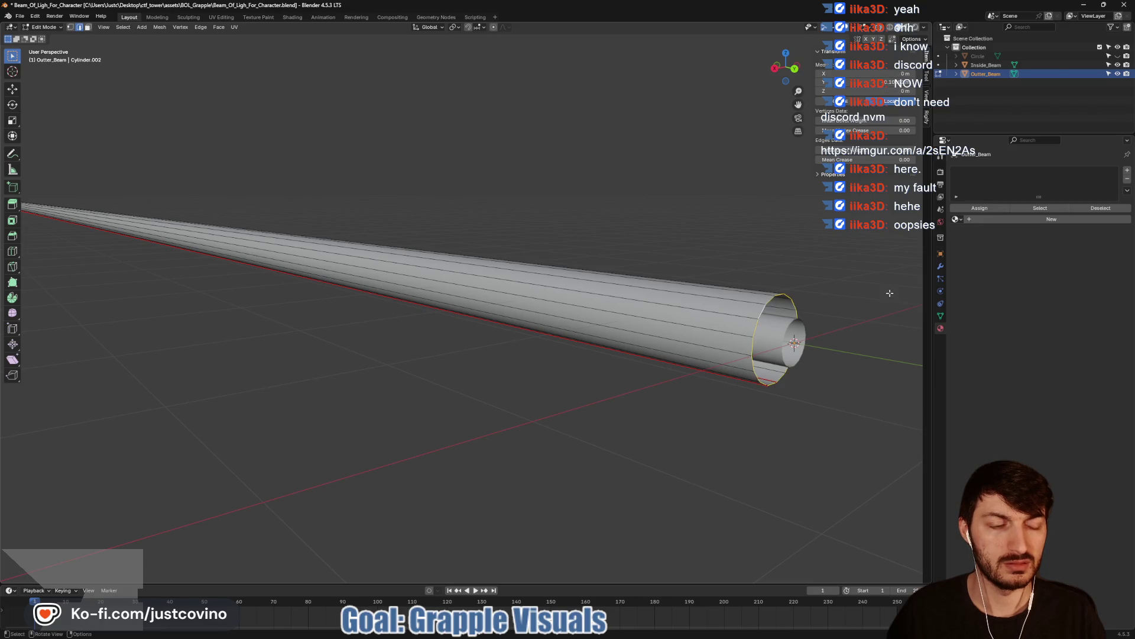
{"action": "mouse_move", "coordinate": [890, 292]}
{"action": "left_mouse_down"}
{"action": "mouse_move", "coordinate": [877, 296]}
{"action": "mouse_move", "coordinate": [840, 225]}
{"action": "left_mouse_up"}
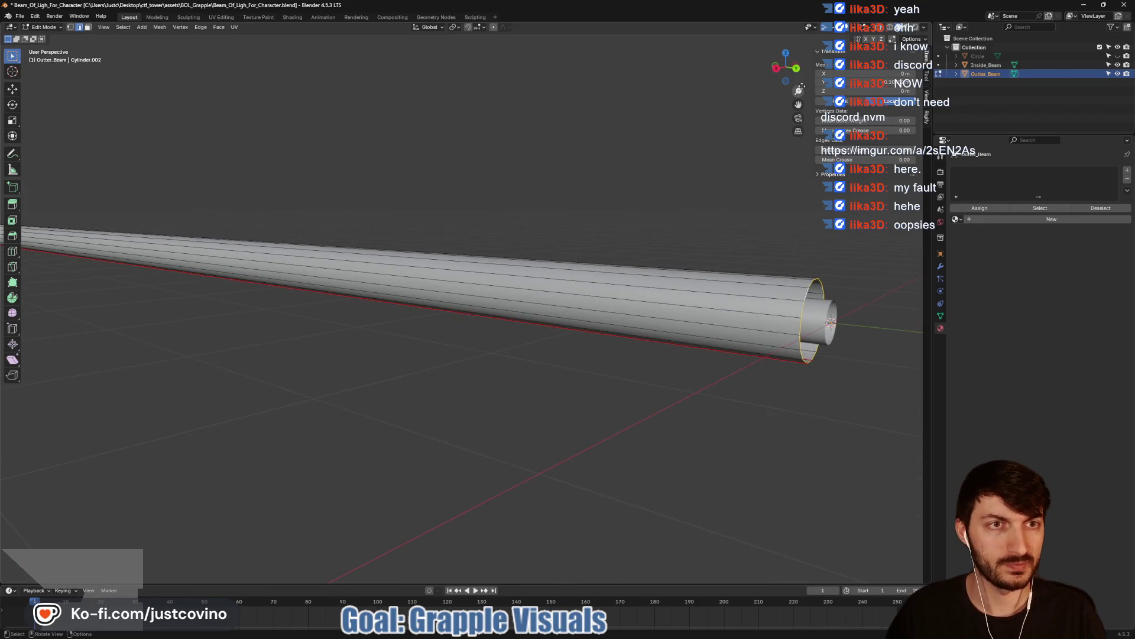
- In a right side view, move the beam's end loop along the Y axis
{"action": "left_click", "coordinate": [778, 70]}
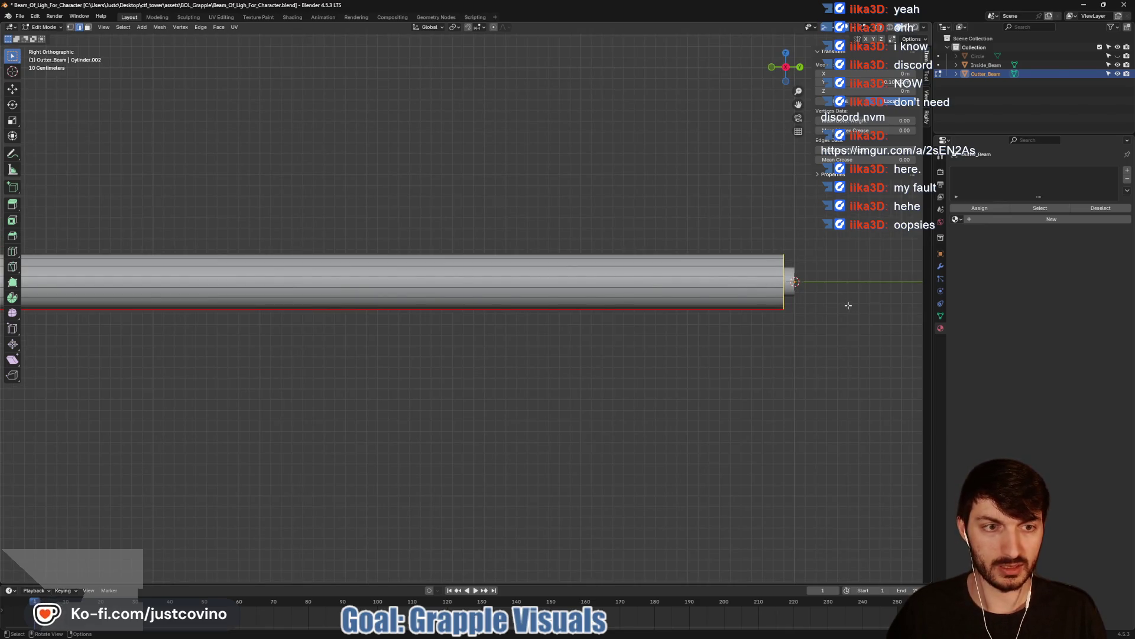
{"action": "key", "text": "g"}
{"action": "key", "text": "y"}
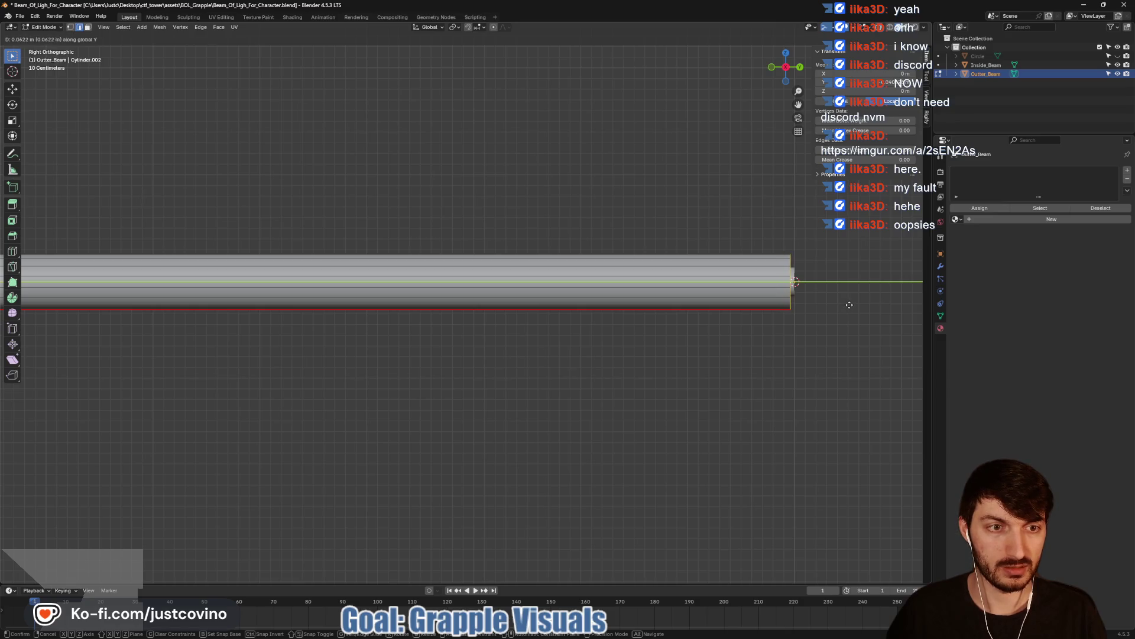
{"action": "left_click", "coordinate": [853, 304]}
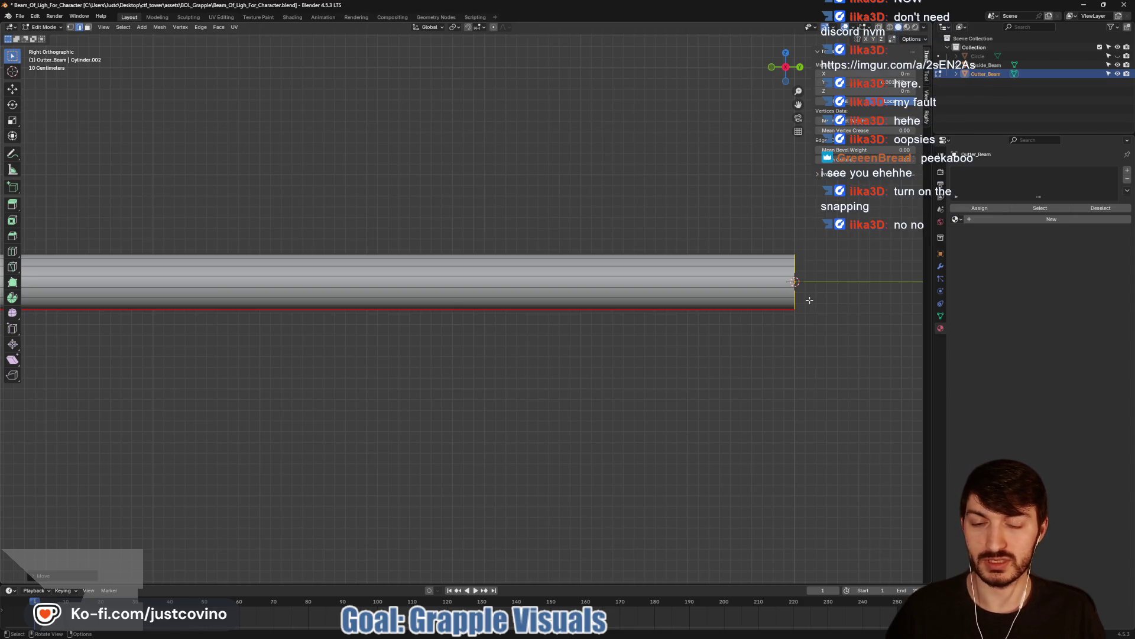
{"action": "key", "text": "ctrl+z"}
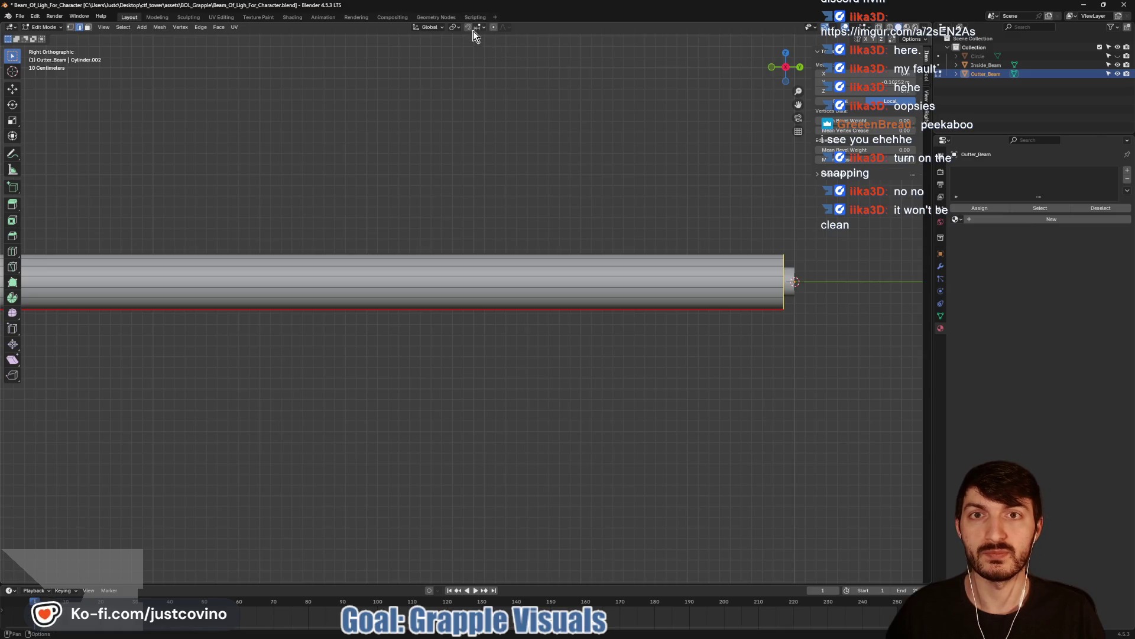
{"action": "key", "text": "g"}
{"action": "key", "text": "y"}
{"action": "left_click", "coordinate": [825, 285]}
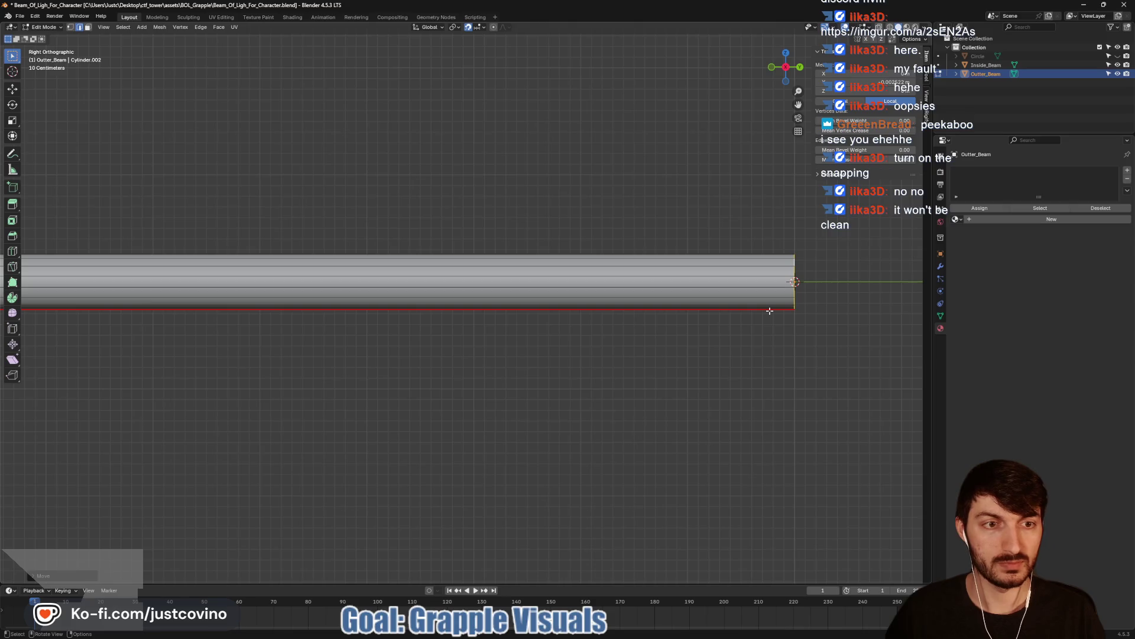
- Unhide the Circle disc, save the blend file, and return to Godot
{"action": "mouse_move", "coordinate": [809, 342]}
{"action": "left_mouse_down"}
{"action": "mouse_move", "coordinate": [743, 337]}
{"action": "mouse_move", "coordinate": [761, 342]}
{"action": "left_mouse_up"}
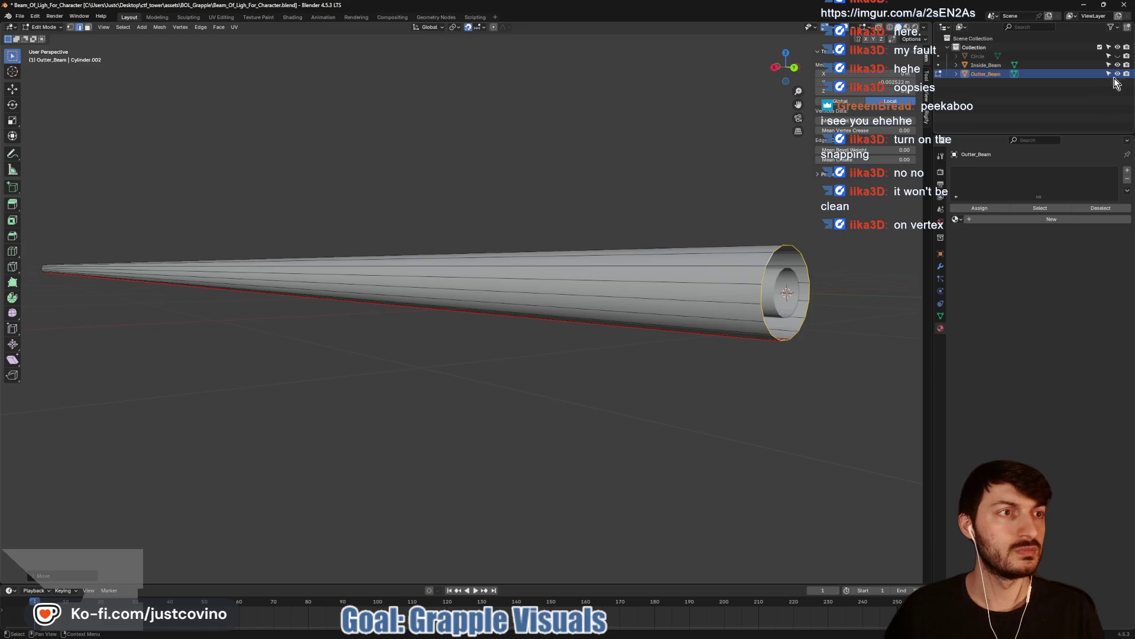
{"action": "left_click", "coordinate": [1117, 56]}
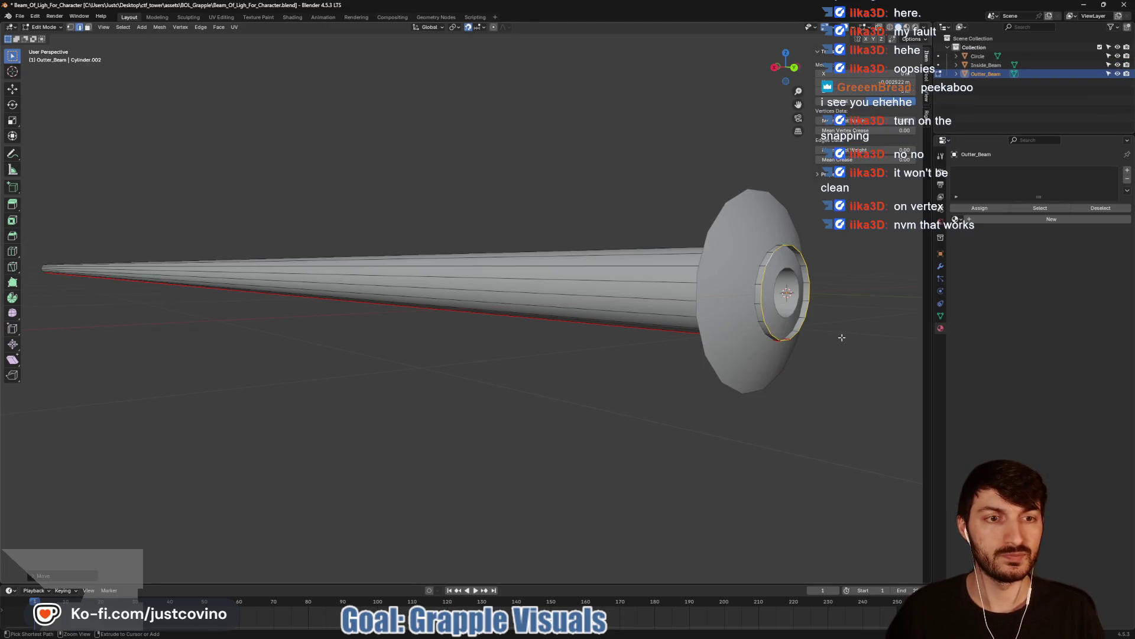
{"action": "key", "text": "ctrl+s"}
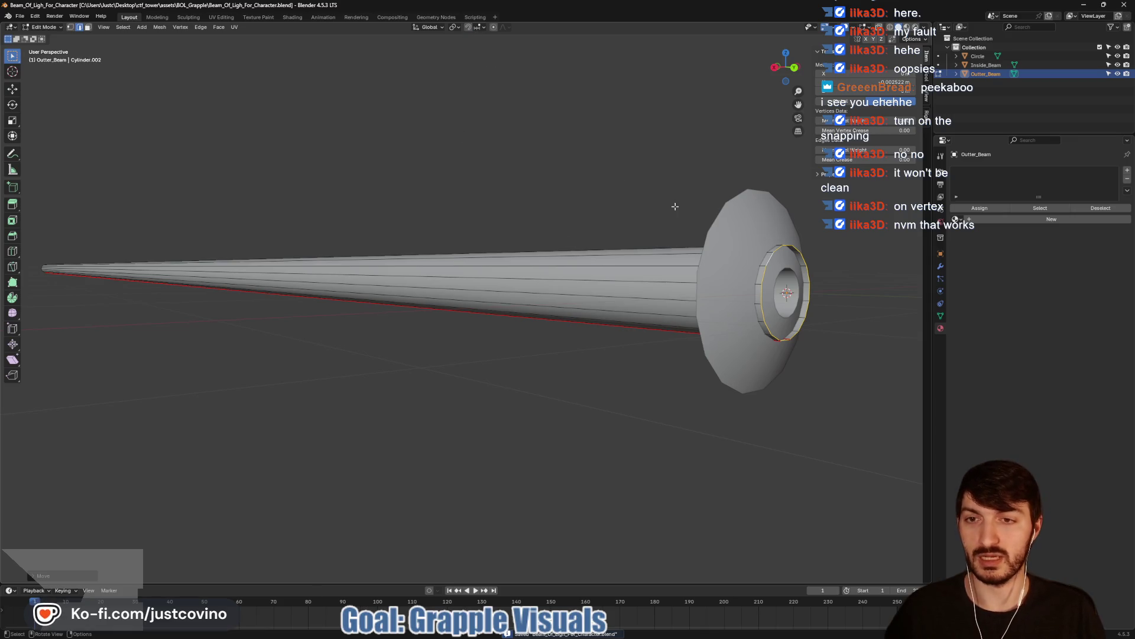
{"action": "key", "text": "alt+Tab"}
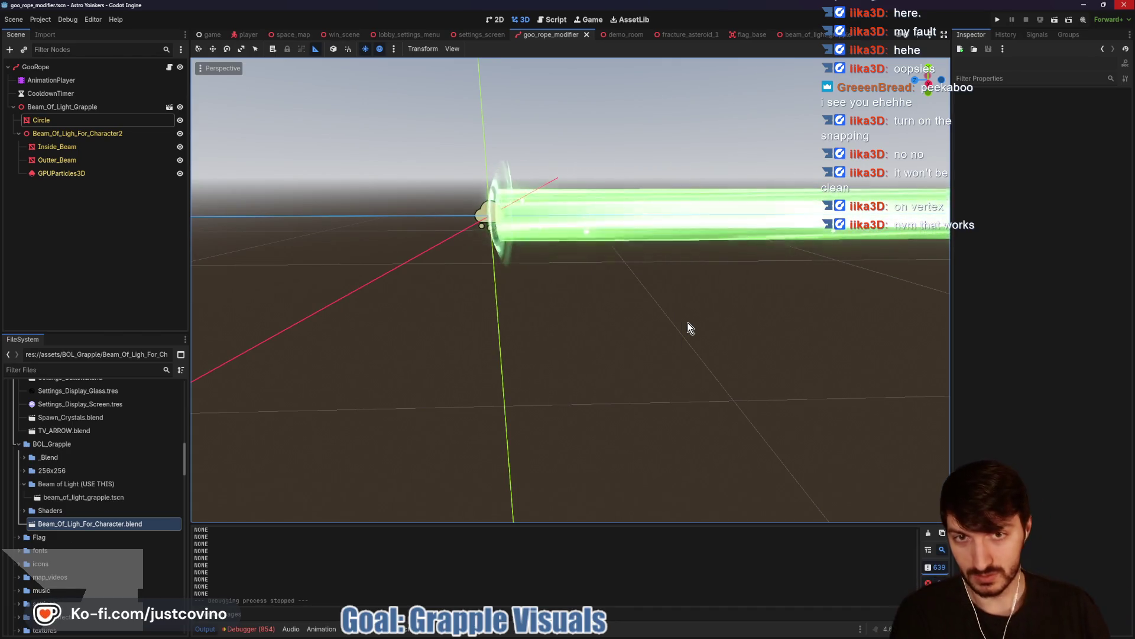
- Inspect the reimported green beam from both sides, then run the demo_room scene with F6
{"action": "mouse_move", "coordinate": [688, 322]}
{"action": "left_mouse_down"}
{"action": "mouse_move", "coordinate": [615, 347]}
{"action": "mouse_move", "coordinate": [770, 328]}
{"action": "mouse_move", "coordinate": [821, 352]}
{"action": "mouse_move", "coordinate": [905, 347]}
{"action": "left_mouse_up"}
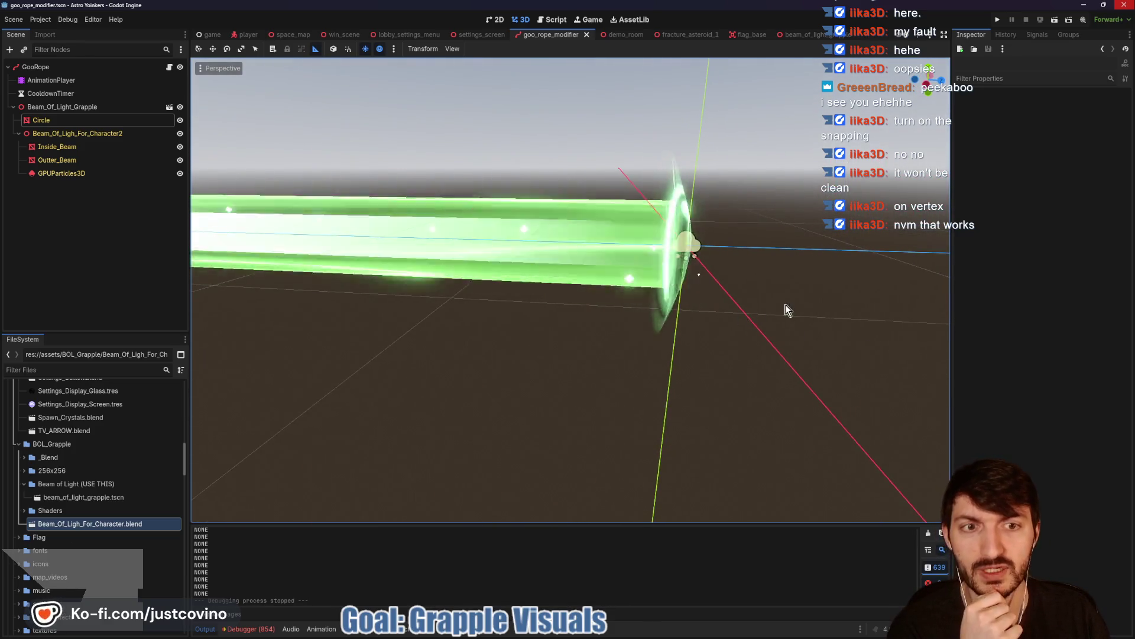
{"action": "left_click_drag", "start_coordinate": [788, 309], "coordinate": [522, 354]}
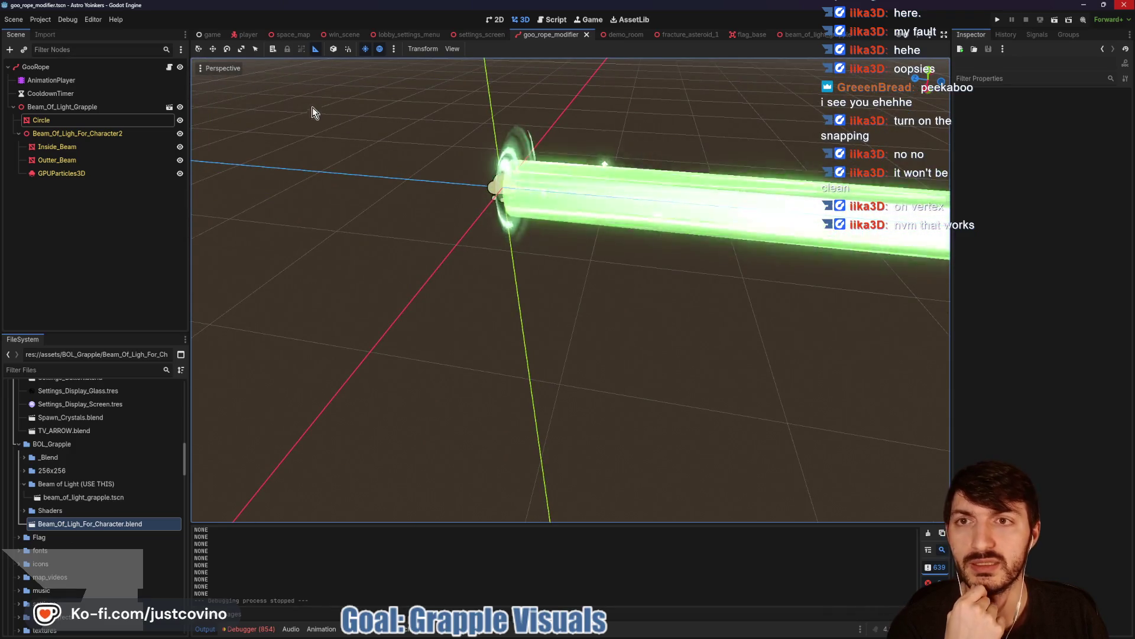
{"action": "left_click", "coordinate": [625, 35]}
{"action": "key", "text": "F6"}
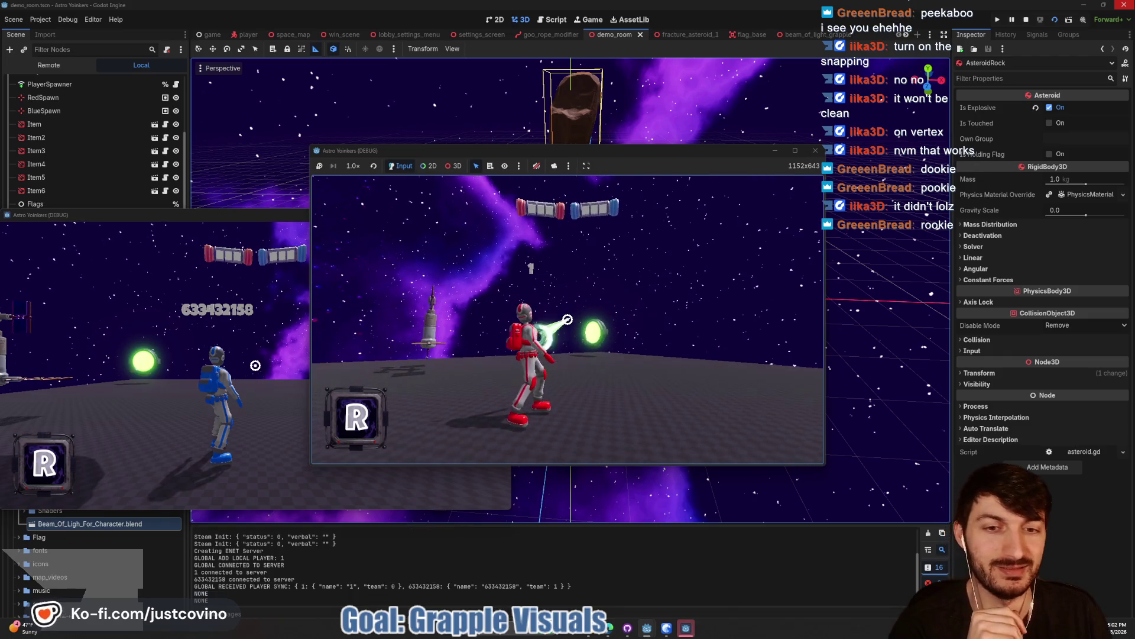
- Stop the running game with F8 and go back to the beam_of_light_grapple scene
{"action": "left_click", "coordinate": [567, 319]}
{"action": "key", "text": "F8"}
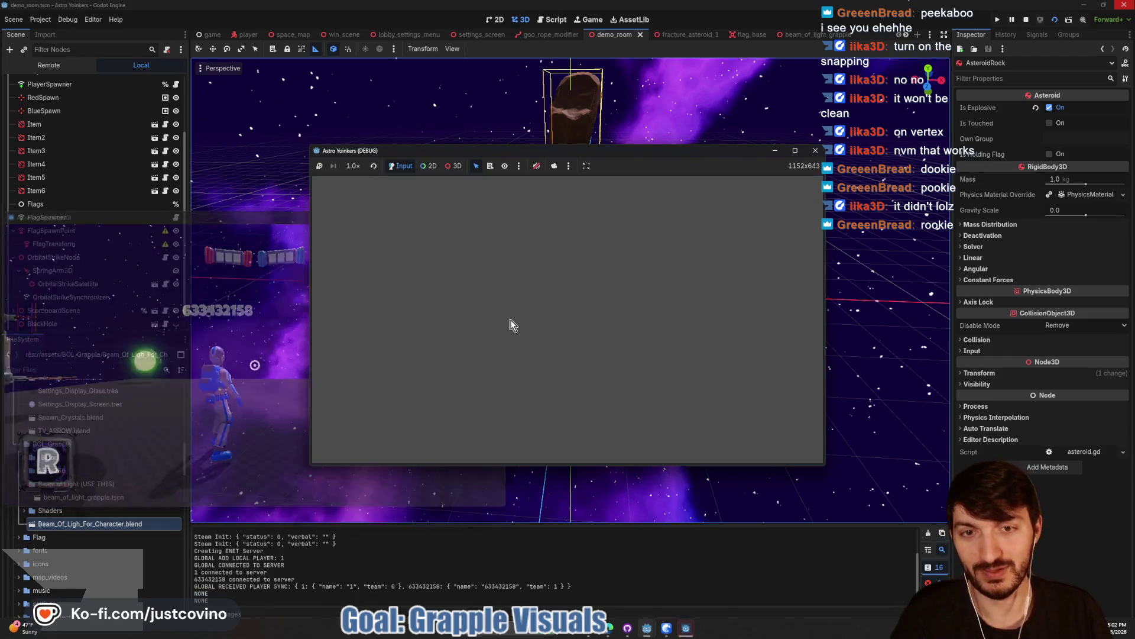
{"action": "left_click", "coordinate": [790, 36]}
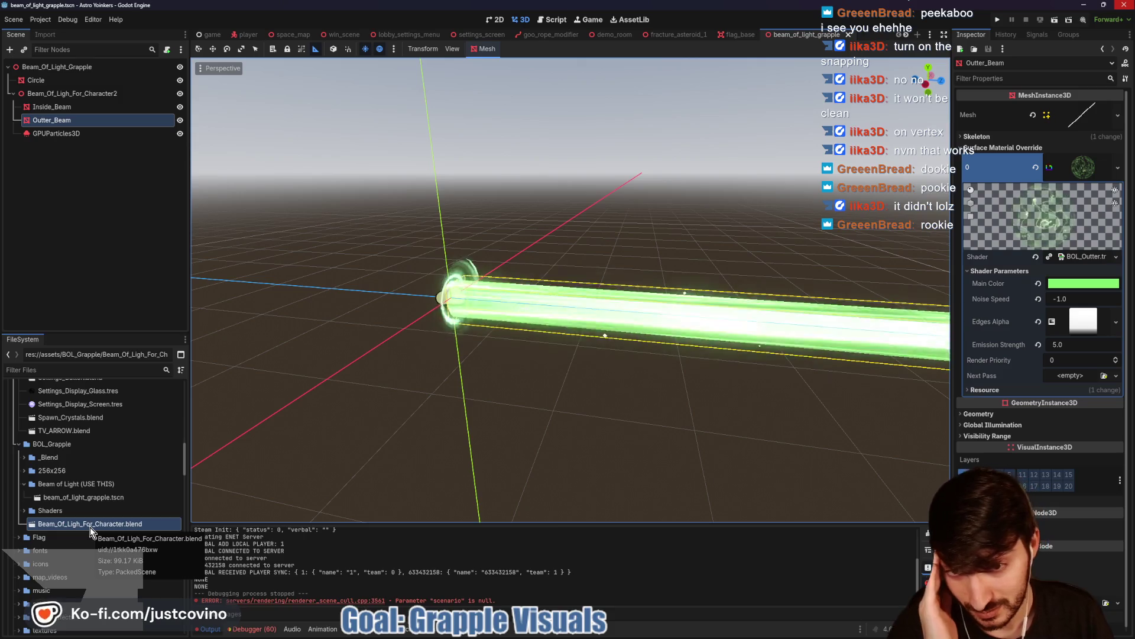
- Drag Beam_Of_Ligh_For_Character.blend into the viewport and inspect the new beam
{"action": "mouse_move", "coordinate": [90, 527]}
{"action": "left_mouse_down"}
{"action": "mouse_move", "coordinate": [266, 418]}
{"action": "mouse_move", "coordinate": [456, 346]}
{"action": "mouse_move", "coordinate": [409, 393]}
{"action": "mouse_move", "coordinate": [374, 370]}
{"action": "left_mouse_up"}
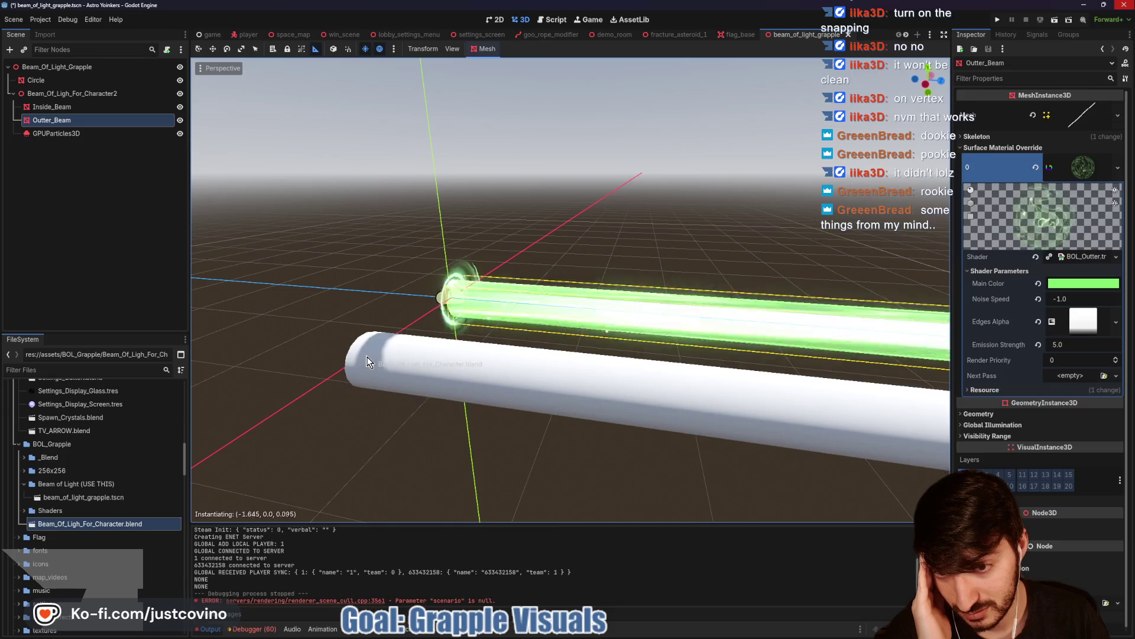
{"action": "scroll", "coordinate": [622, 414], "scroll_direction": "down", "scroll_amount": 5}
{"action": "scroll", "coordinate": [632, 418], "scroll_direction": "up", "scroll_amount": 10}
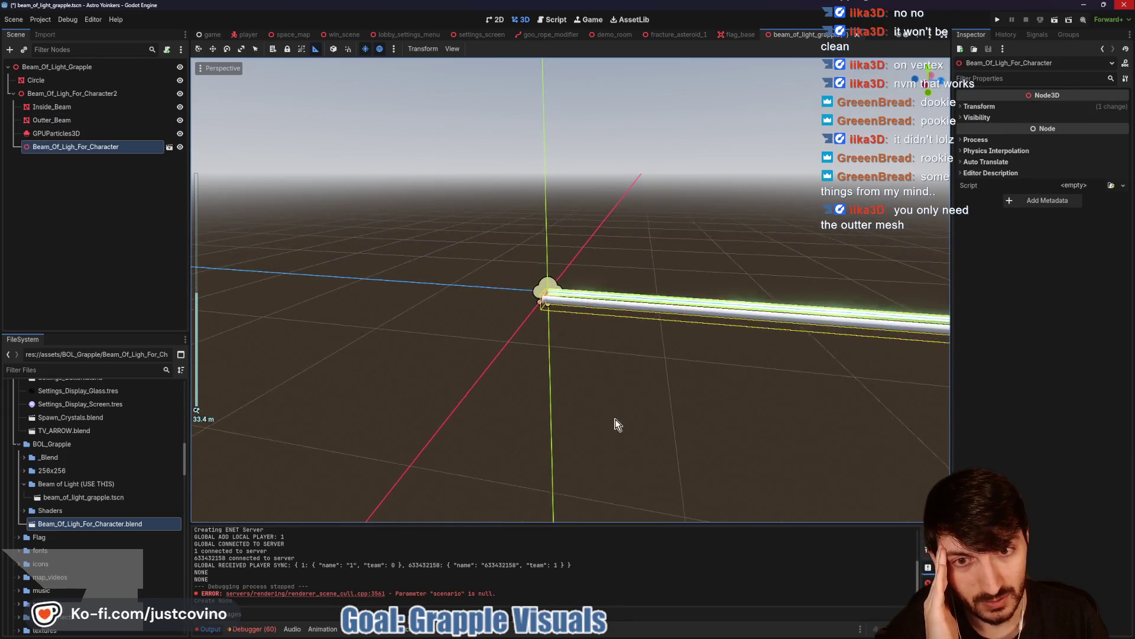
{"action": "left_click_drag", "start_coordinate": [487, 389], "coordinate": [485, 391]}
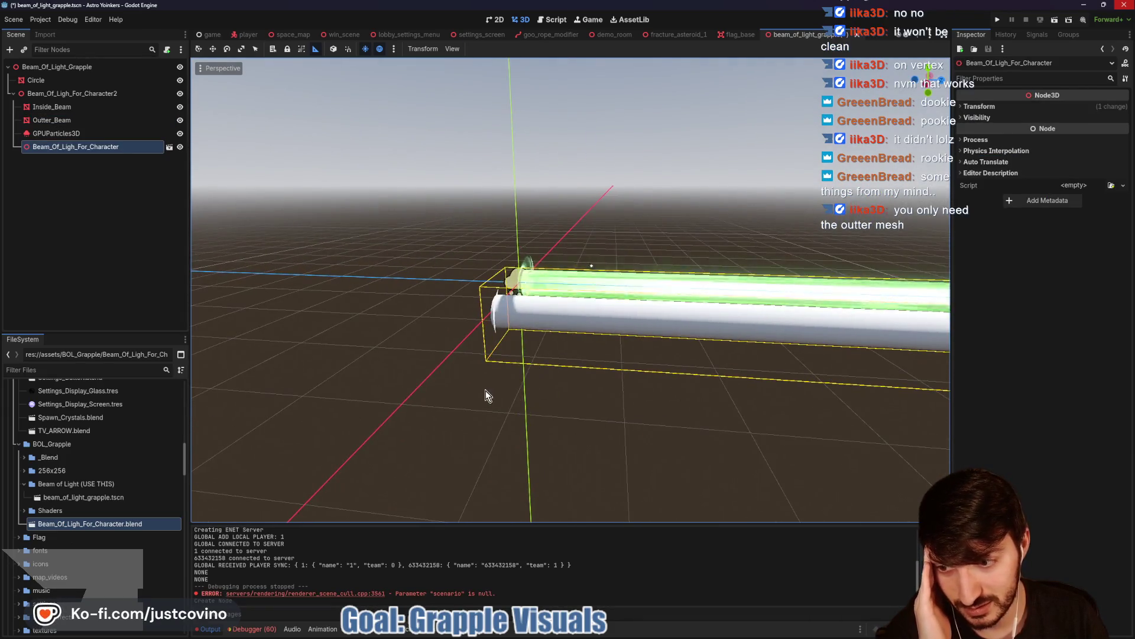
{"action": "mouse_move", "coordinate": [542, 367]}
{"action": "left_mouse_down"}
{"action": "mouse_move", "coordinate": [517, 294]}
{"action": "mouse_move", "coordinate": [592, 362]}
{"action": "mouse_move", "coordinate": [562, 366]}
{"action": "left_mouse_up"}
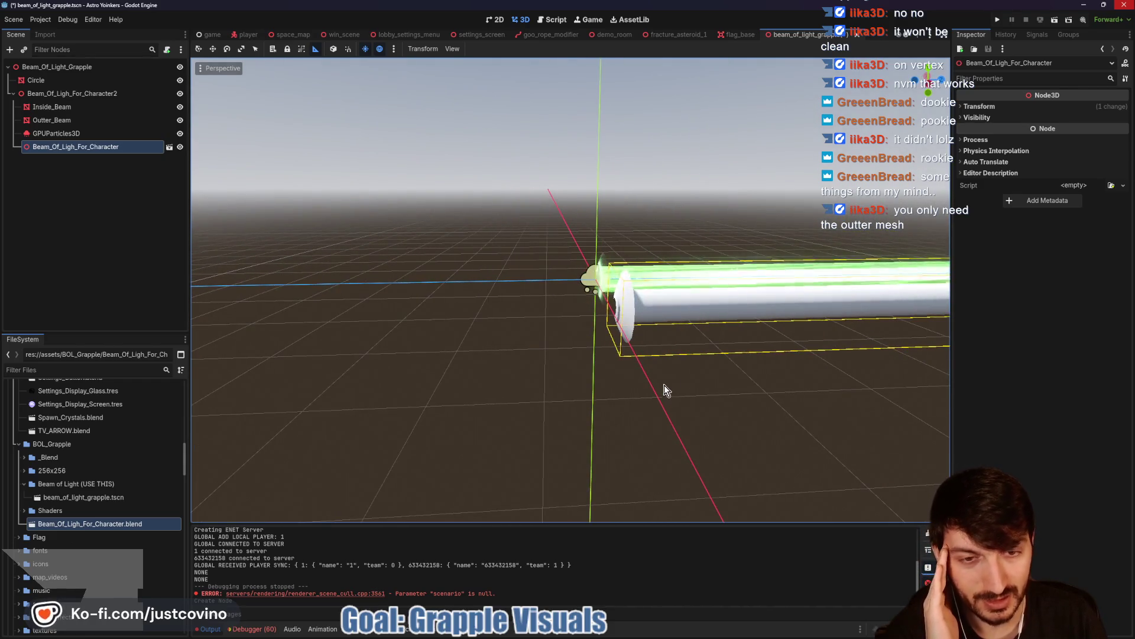
- Set the new beam's Position X and Z to 0
{"action": "left_click", "coordinate": [979, 106]}
{"action": "left_click", "coordinate": [991, 132]}
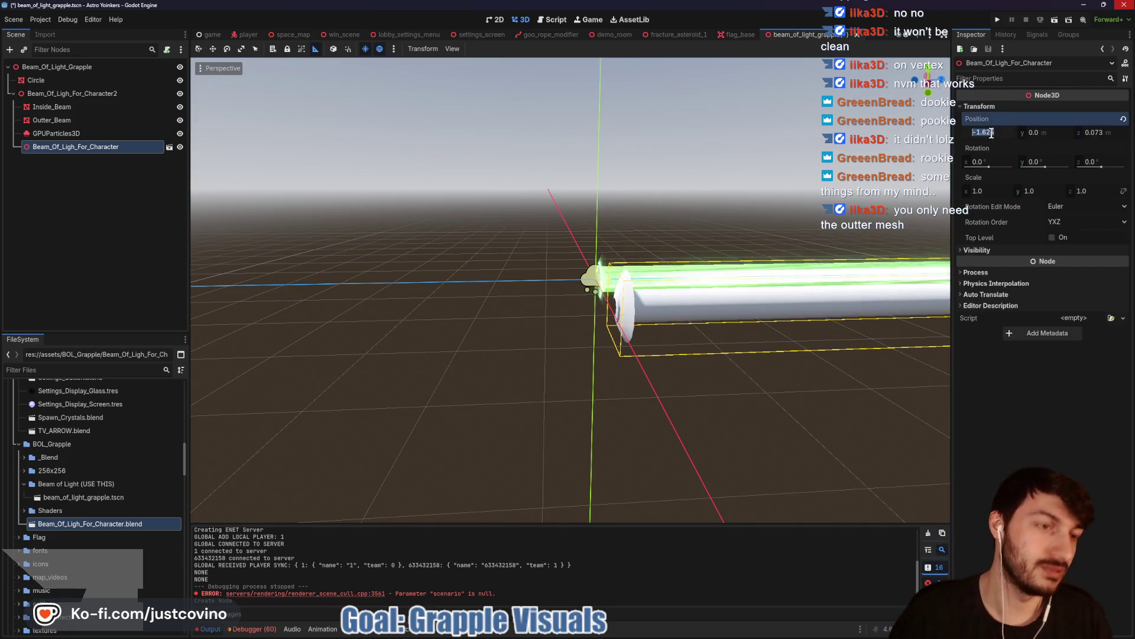
{"action": "type", "text": "0"}
{"action": "key", "text": "Tab"}
{"action": "type", "text": "0"}
{"action": "key", "text": "Return"}
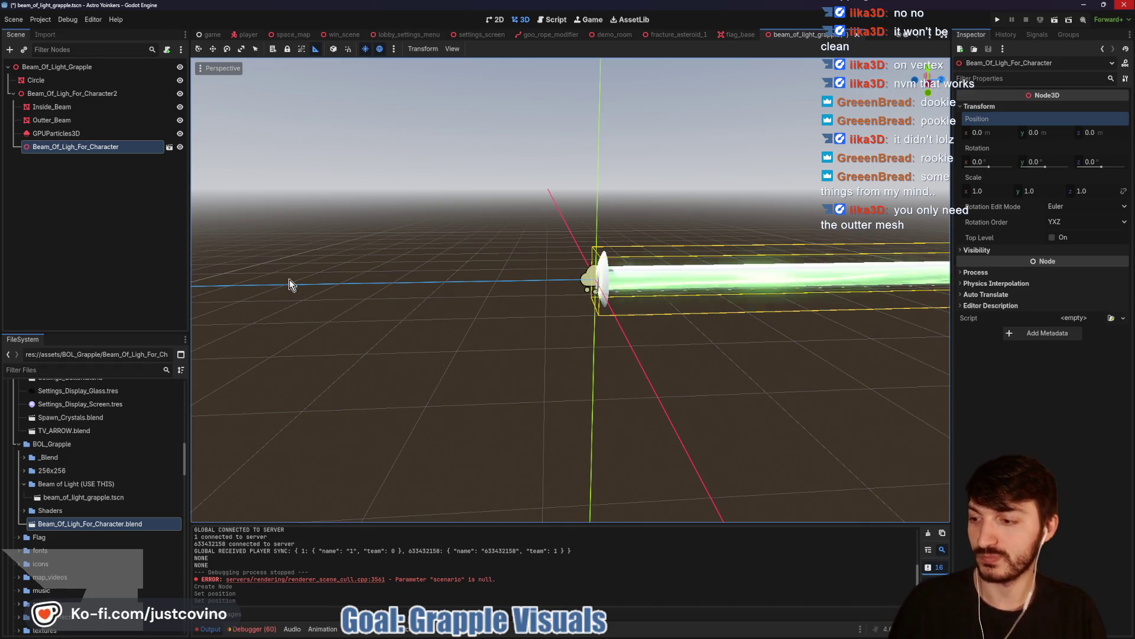
- Make the imported model's children editable and copy Inside_Beam's material
{"action": "right_click", "coordinate": [37, 146]}
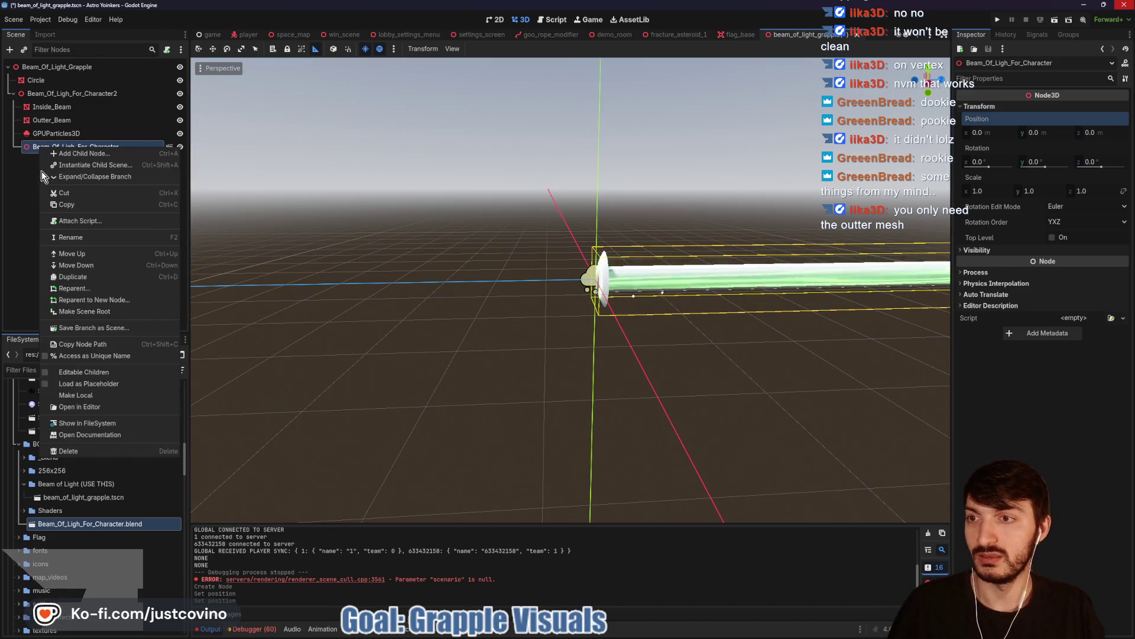
{"action": "left_click", "coordinate": [77, 371]}
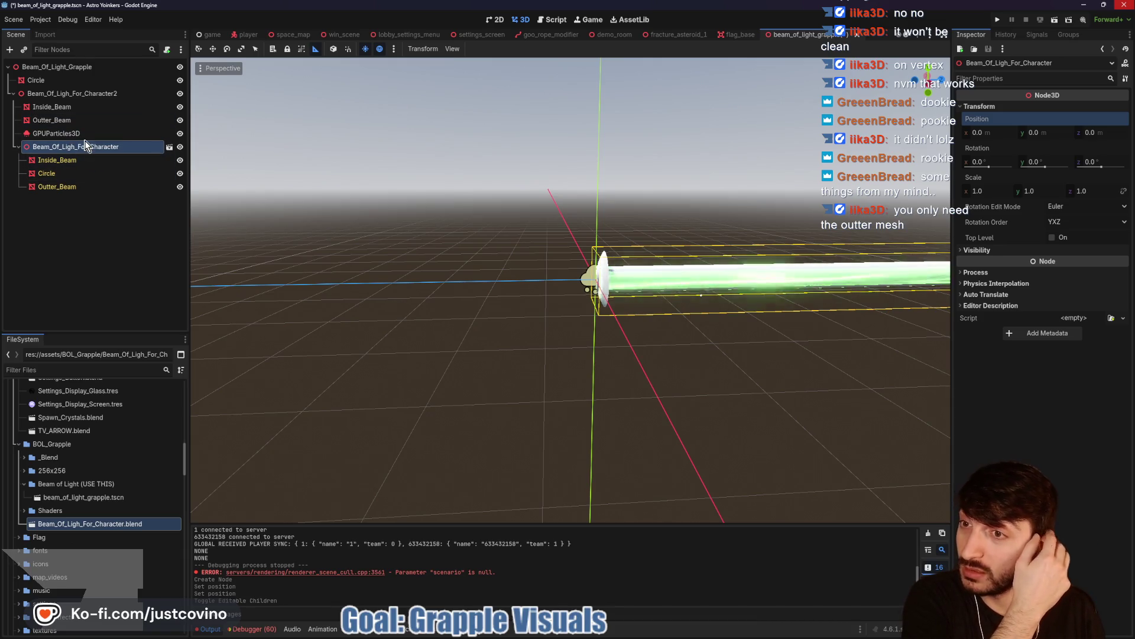
{"action": "left_click", "coordinate": [52, 107]}
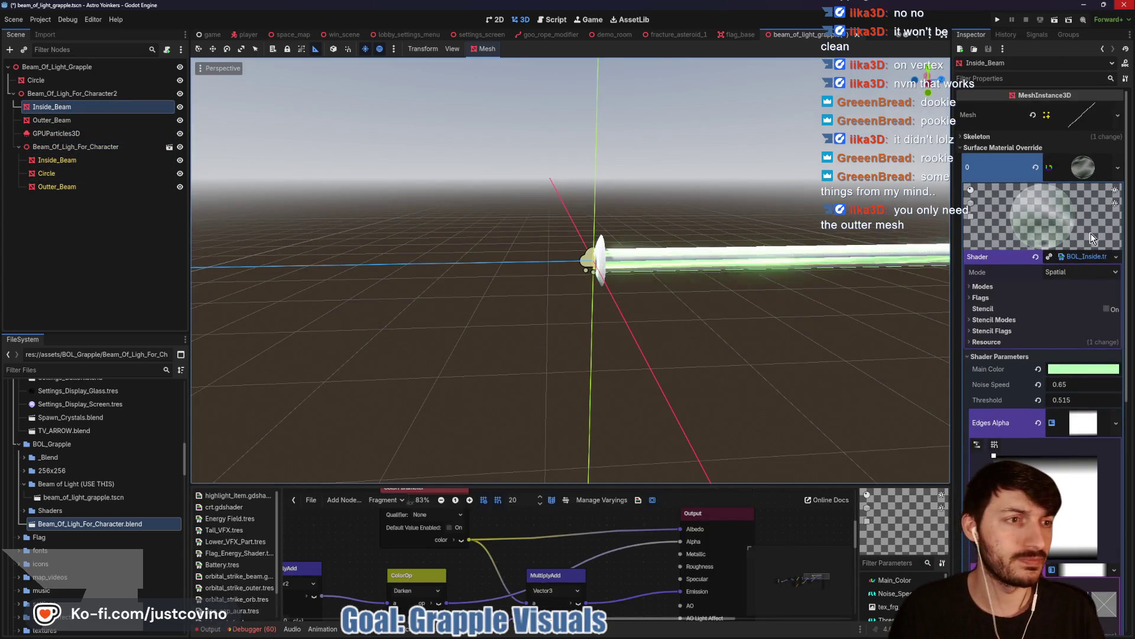
{"action": "left_click", "coordinate": [1070, 166]}
{"action": "right_click", "coordinate": [1070, 165]}
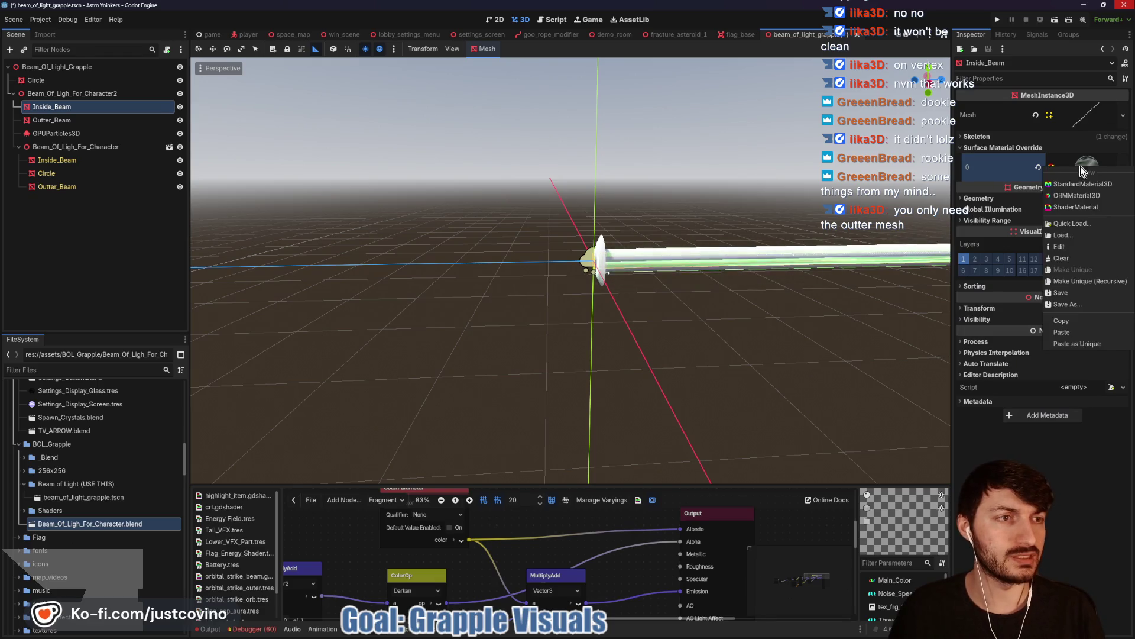
{"action": "left_click", "coordinate": [1072, 322]}
- Check the imported Inside_Beam's empty material slot and make the imported beam local
{"action": "left_click", "coordinate": [57, 160]}
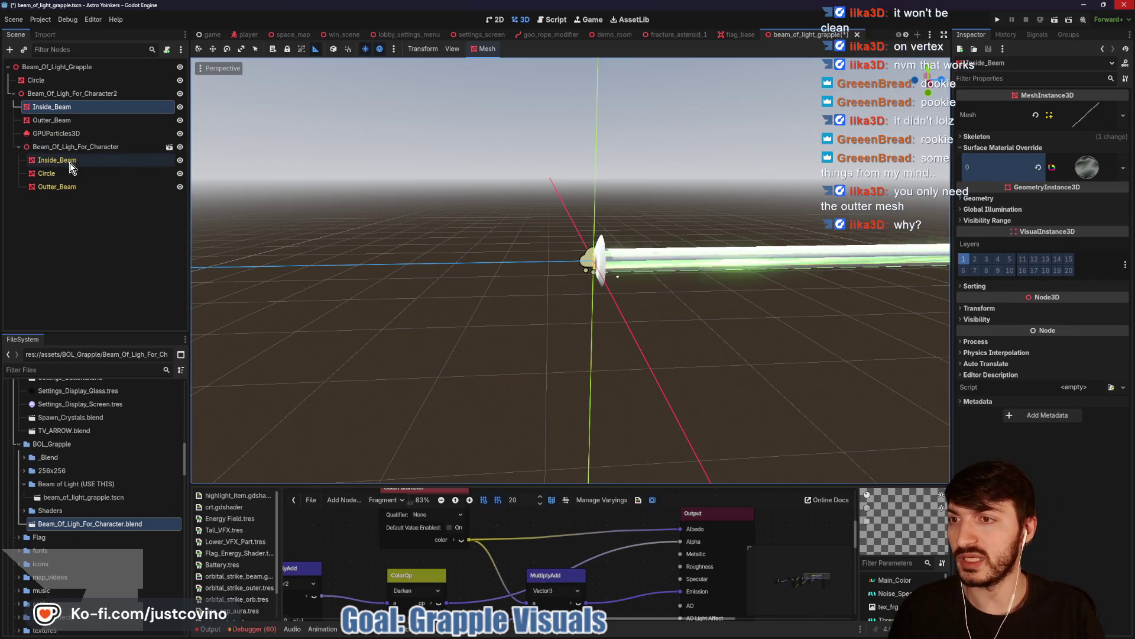
{"action": "left_click", "coordinate": [1064, 147]}
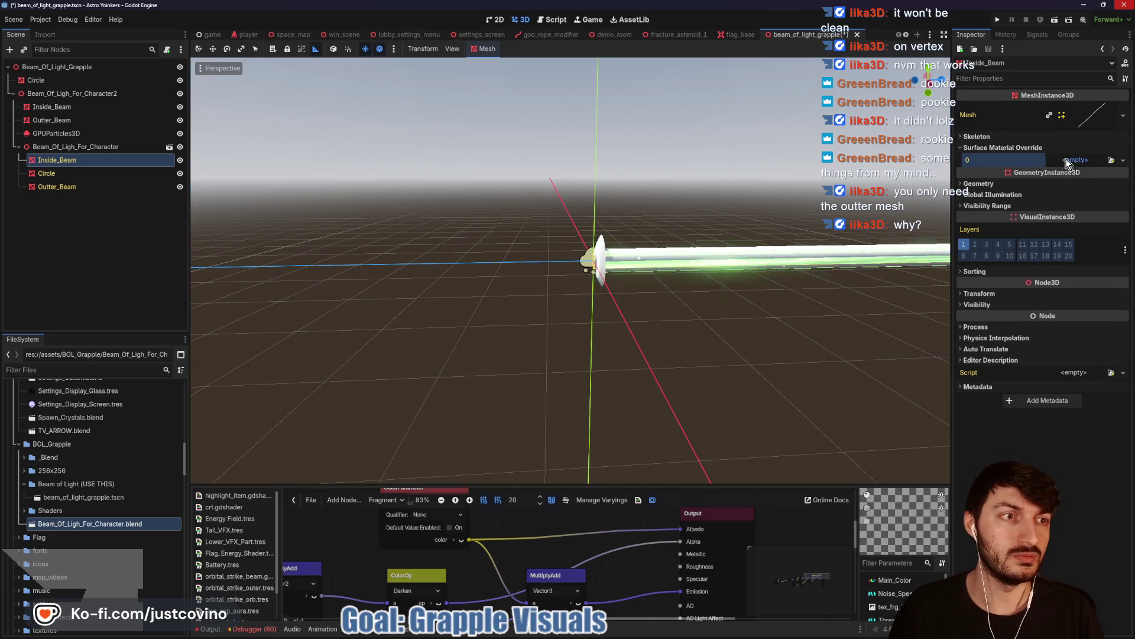
{"action": "left_click", "coordinate": [1068, 164]}
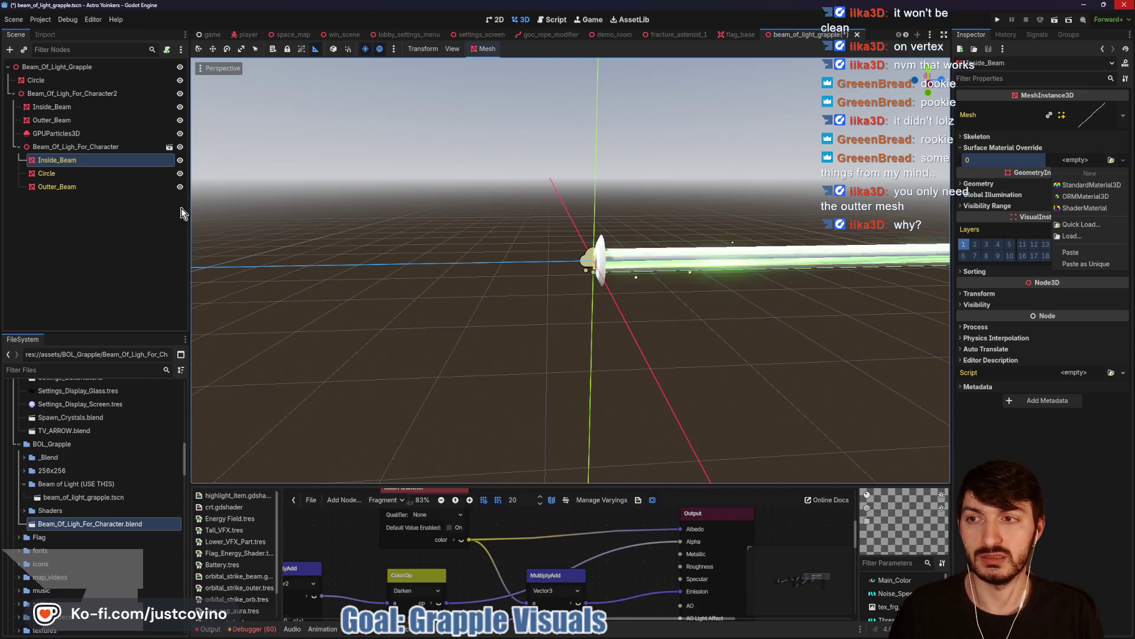
{"action": "left_click", "coordinate": [60, 148]}
{"action": "right_click", "coordinate": [62, 150]}
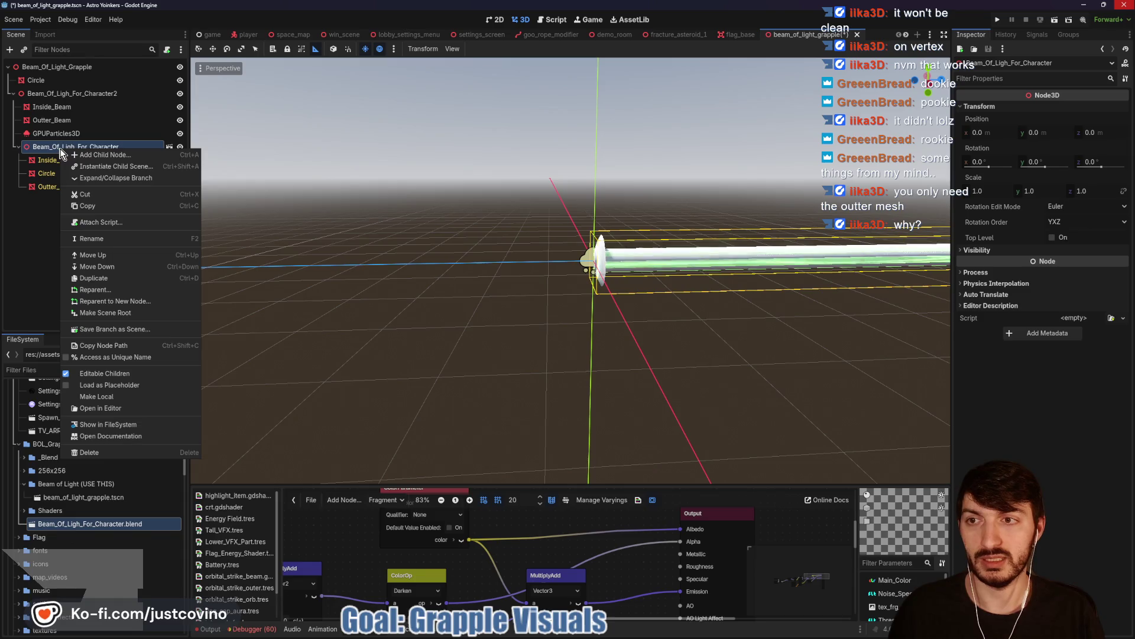
{"action": "left_click", "coordinate": [111, 396]}
- Try deleting the old Outter_Beam, but cancel and keep it
{"action": "left_click", "coordinate": [49, 187]}
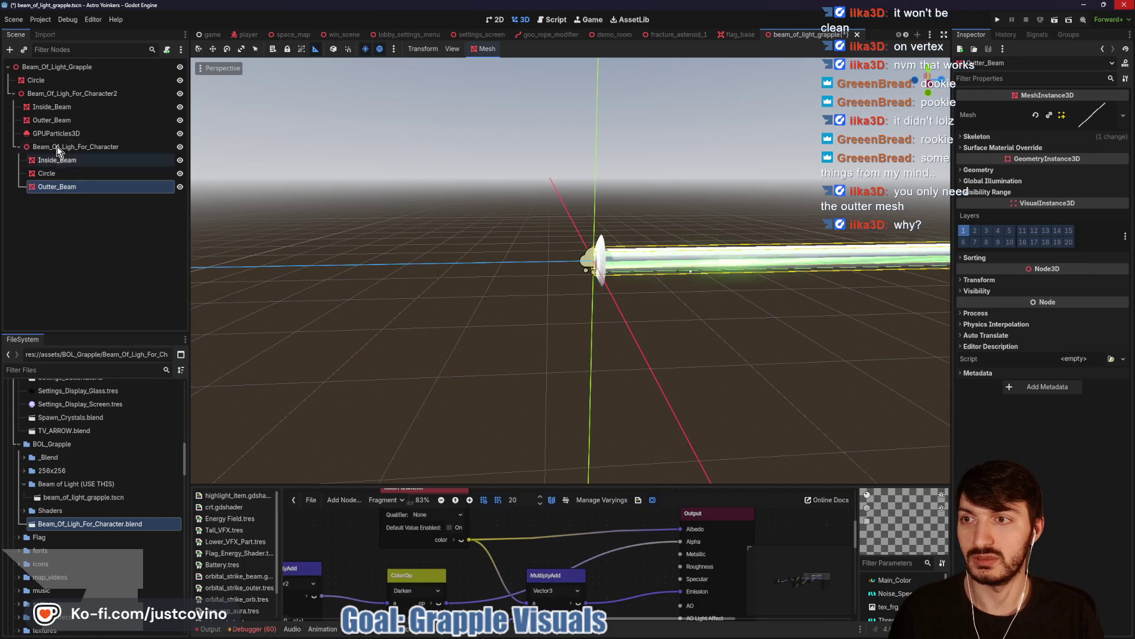
{"action": "left_click", "coordinate": [67, 122]}
{"action": "key", "text": "Delete"}
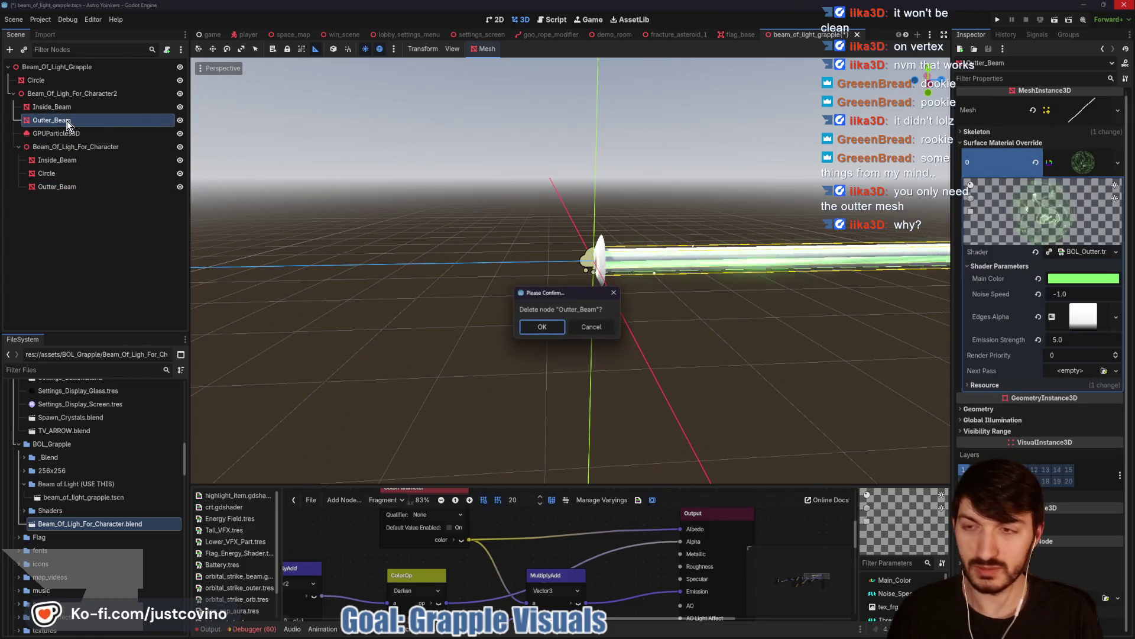
{"action": "left_click", "coordinate": [603, 327]}
- Copy the glowing green beam material into the other Outter_Beam's material slot 0
{"action": "left_click", "coordinate": [1077, 168]}
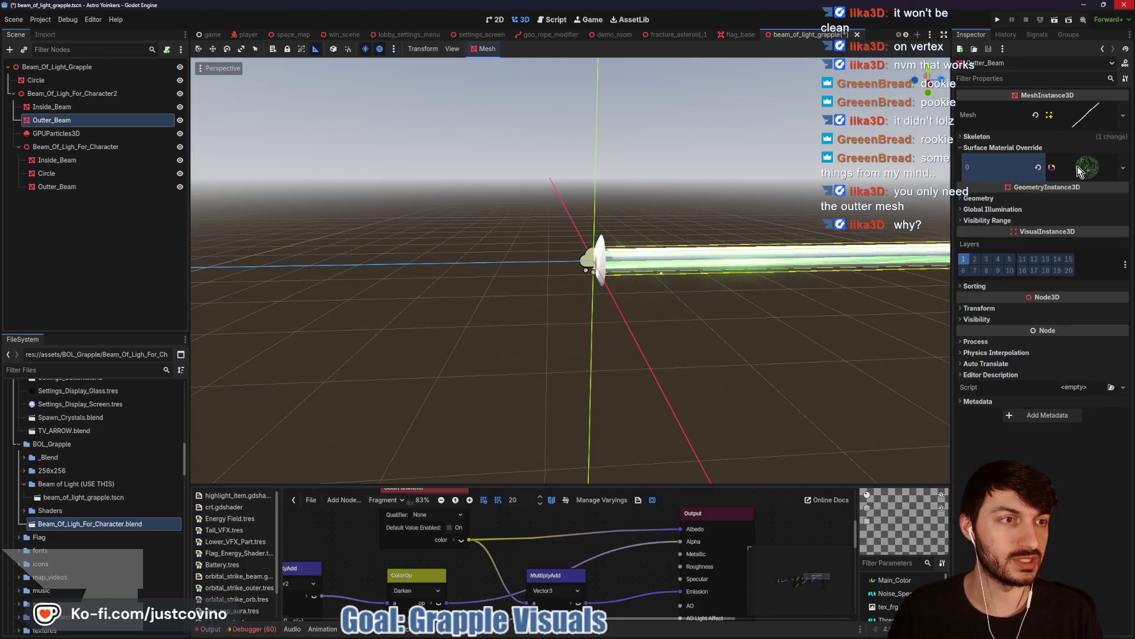
{"action": "right_click", "coordinate": [1077, 170]}
{"action": "left_click", "coordinate": [1075, 334]}
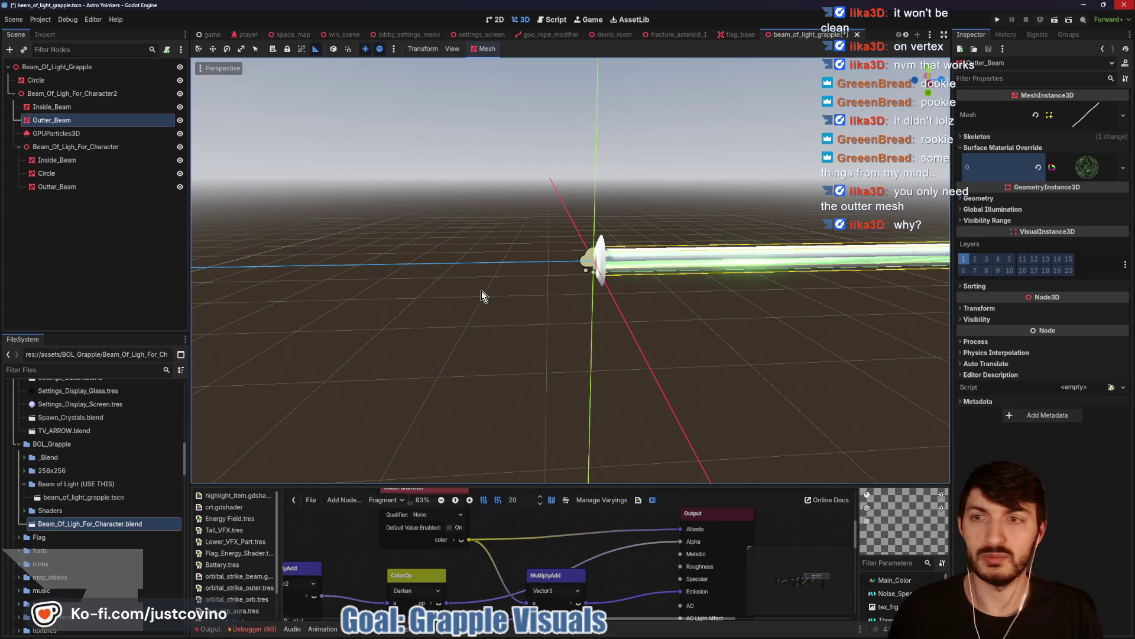
{"action": "left_click", "coordinate": [58, 186]}
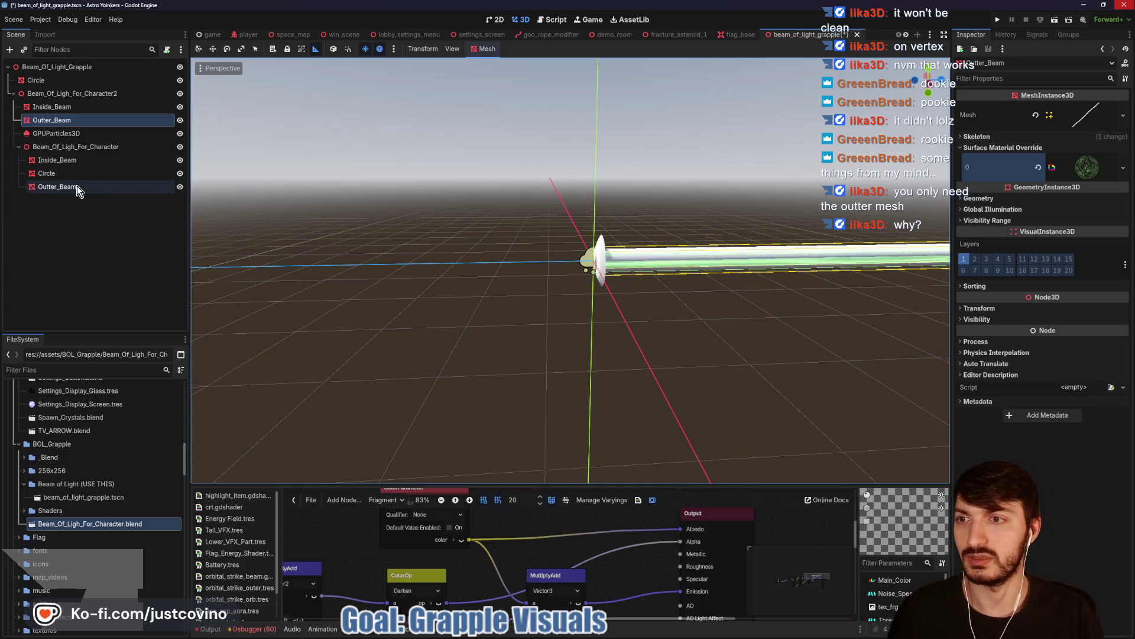
{"action": "left_click", "coordinate": [1029, 148]}
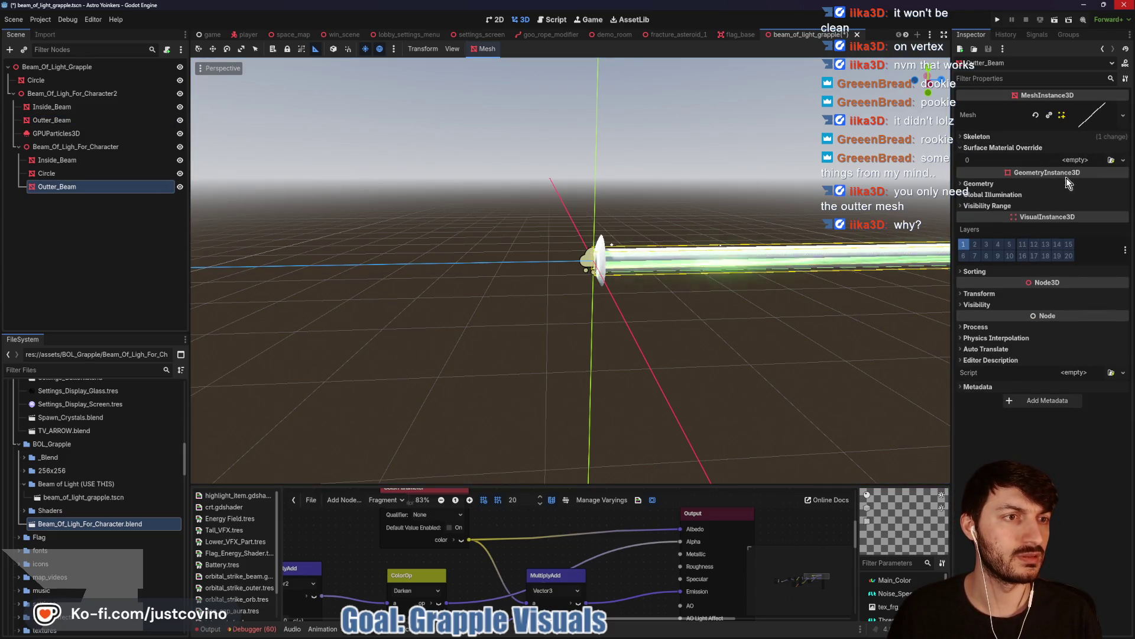
{"action": "left_click", "coordinate": [1094, 159]}
{"action": "left_click", "coordinate": [1076, 243]}
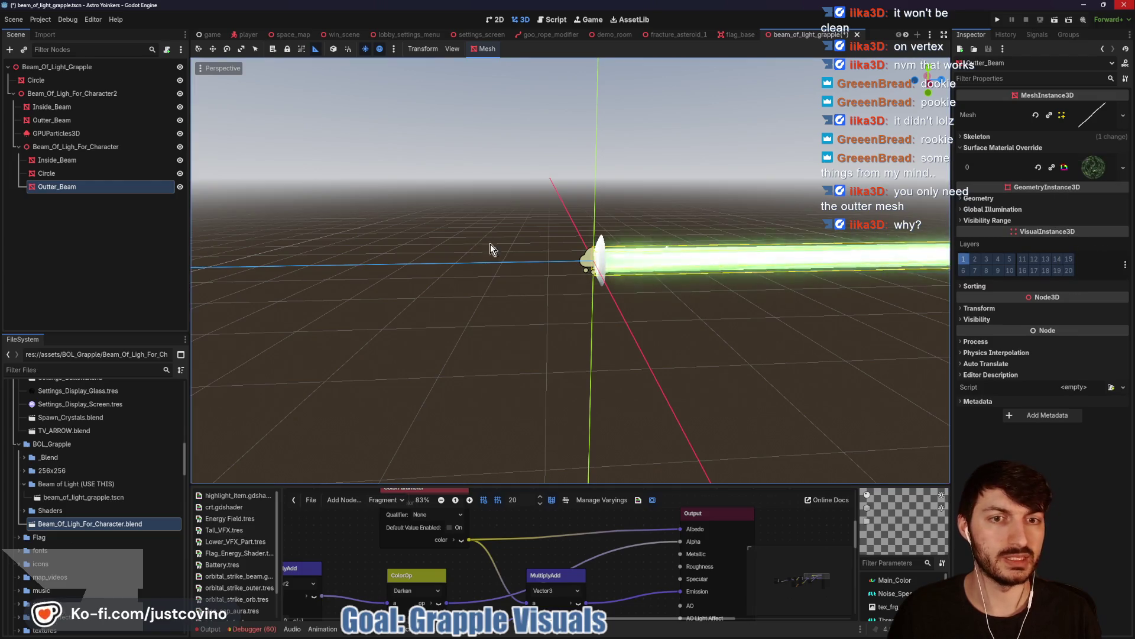
- Delete Character2's old Outter_Beam and move the remaining one below Inside_Beam
{"action": "left_click", "coordinate": [50, 121]}
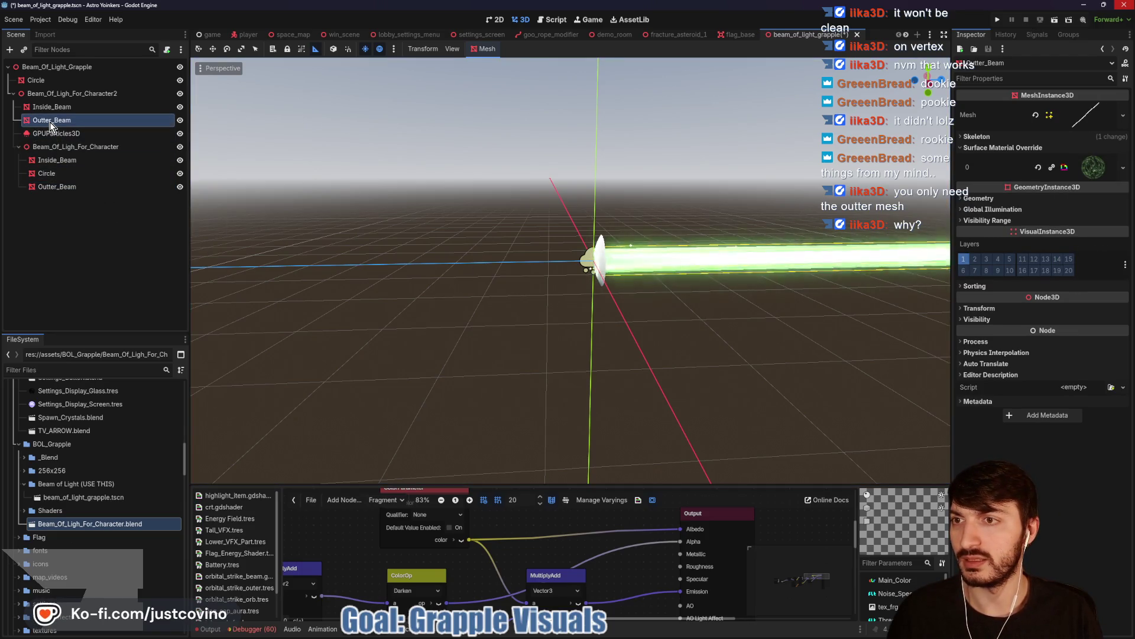
{"action": "key", "text": "Delete"}
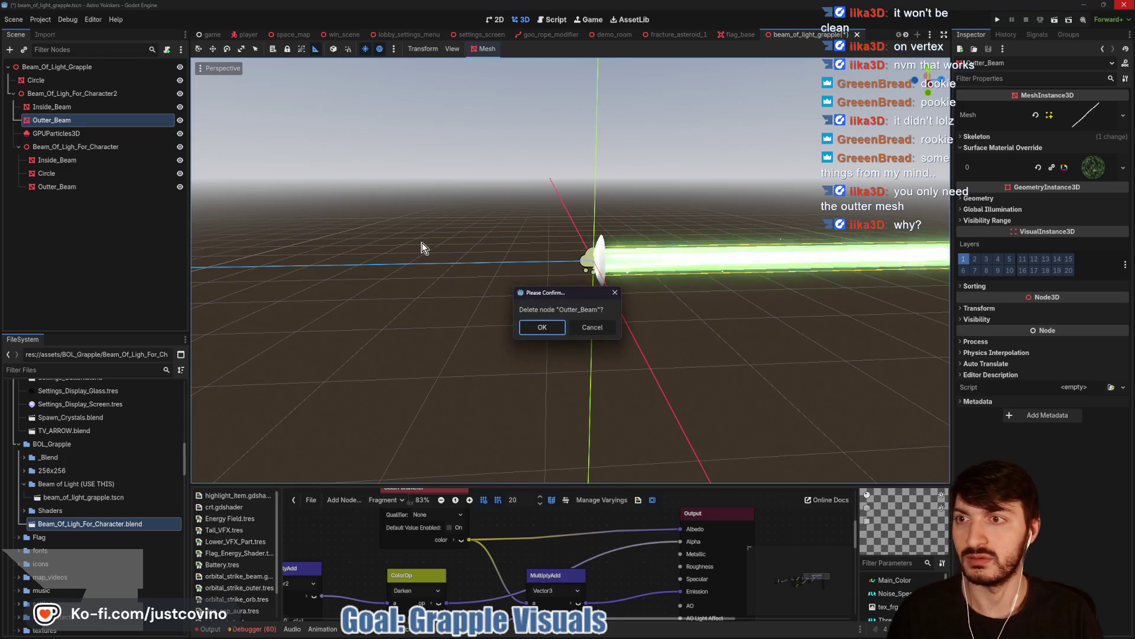
{"action": "left_click", "coordinate": [547, 326]}
{"action": "left_click_drag", "start_coordinate": [57, 173], "coordinate": [49, 114]}
- Delete the duplicate Beam_Of_Ligh_For_Character group and save the grapple scene
{"action": "left_click", "coordinate": [57, 148]}
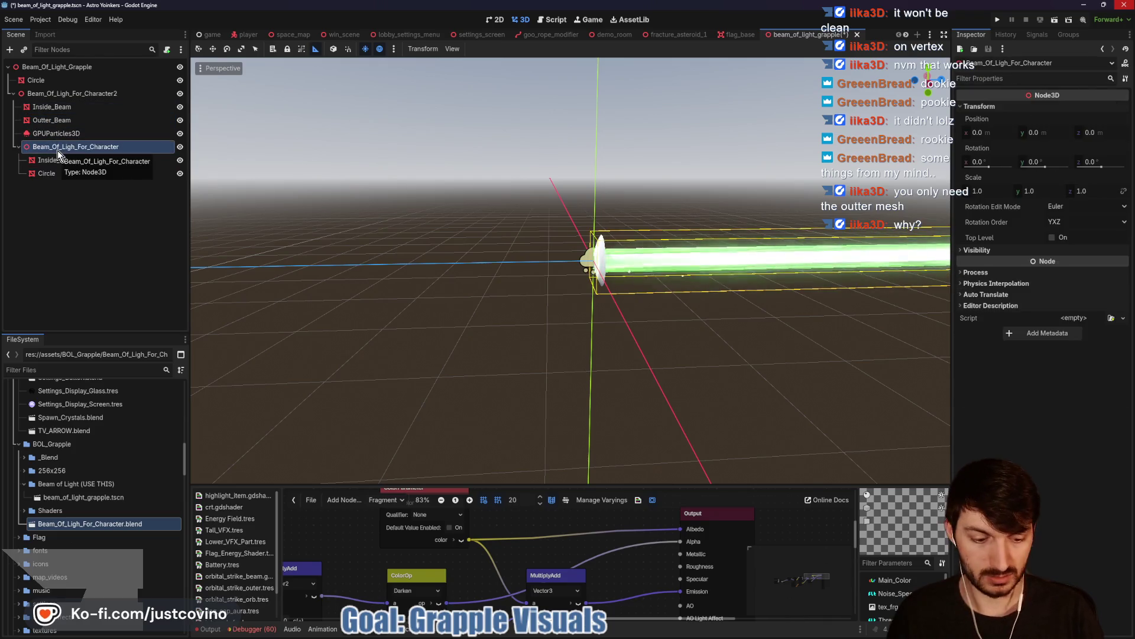
{"action": "key", "text": "Delete"}
{"action": "left_click", "coordinate": [522, 328]}
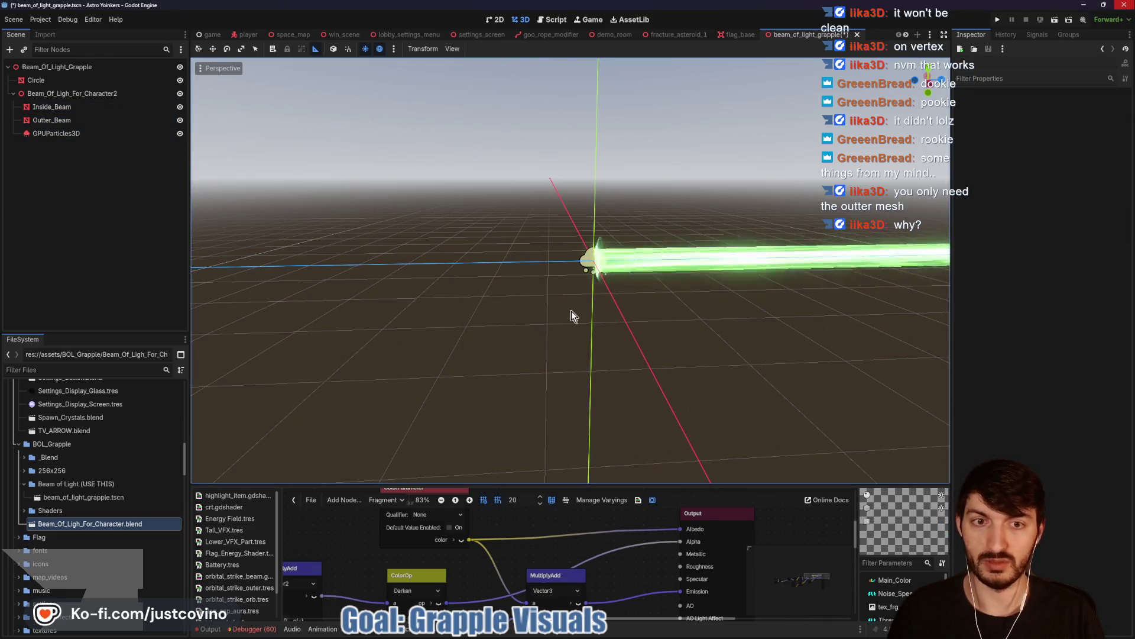
{"action": "left_click_drag", "start_coordinate": [692, 314], "coordinate": [580, 329]}
{"action": "key", "text": "ctrl+s"}
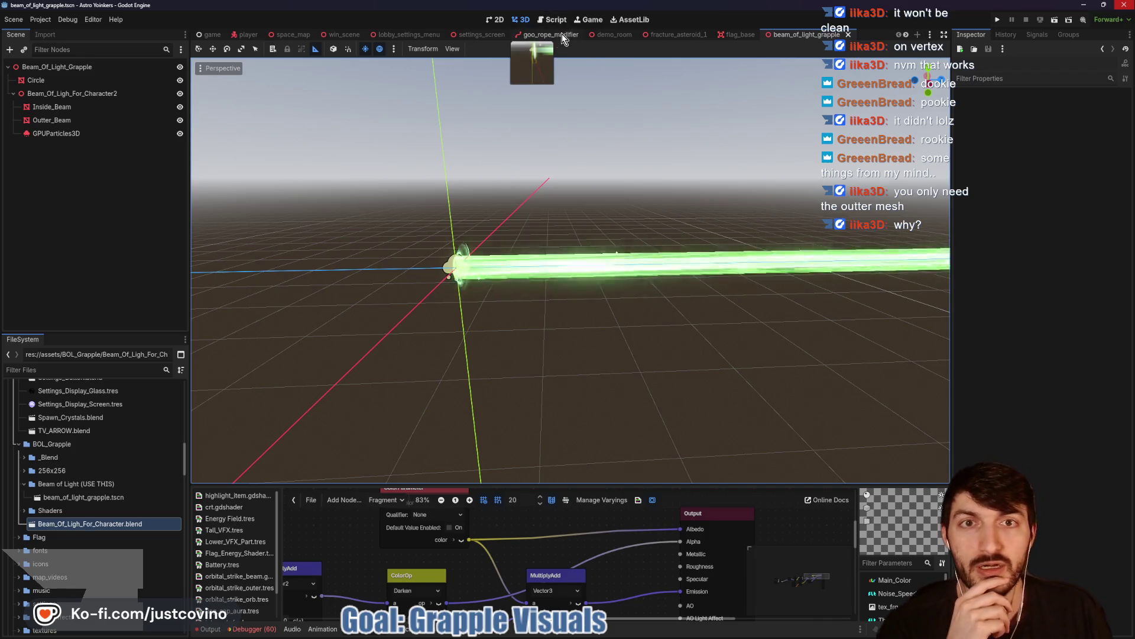
{"action": "left_click", "coordinate": [613, 35]}
- Run the scene with F6, fire the green grapple repeatedly at the orb, then stop with F8
{"action": "key", "text": "F6"}
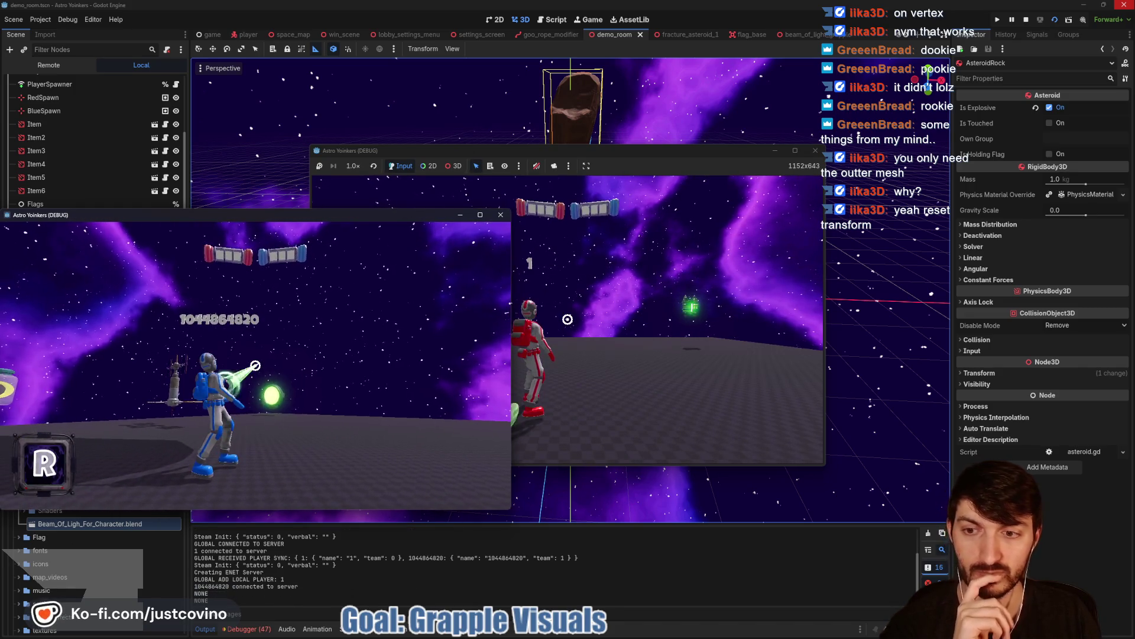
{"action": "left_click", "coordinate": [256, 365]}
{"action": "left_click", "coordinate": [256, 365]}
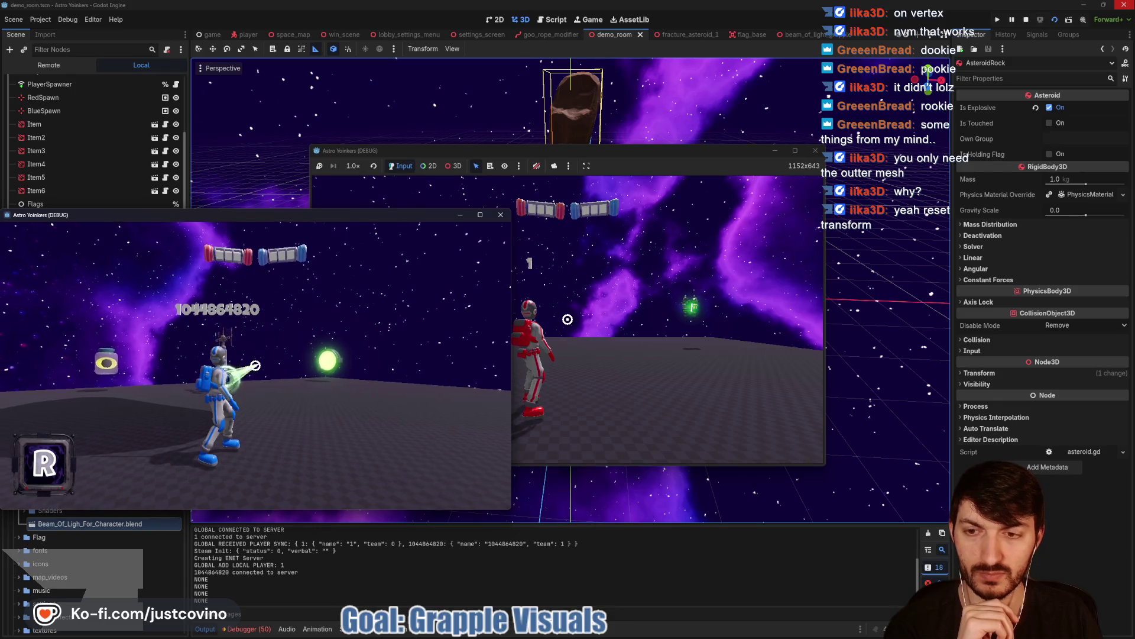
{"action": "left_click", "coordinate": [255, 365]}
{"action": "left_click", "coordinate": [256, 365]}
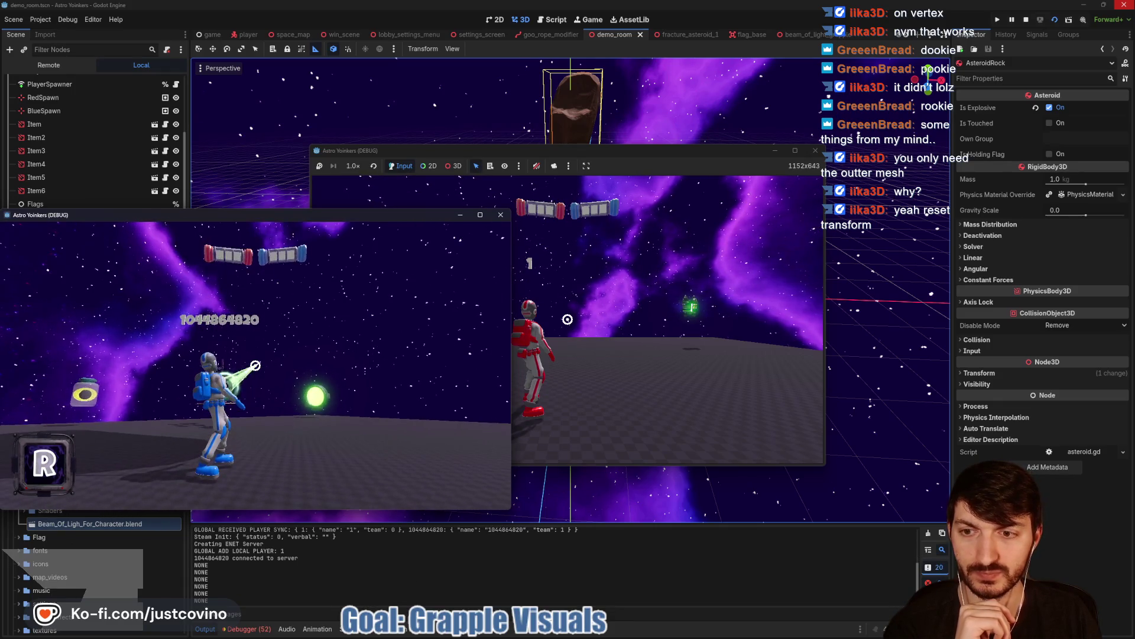
{"action": "left_click", "coordinate": [256, 365]}
{"action": "left_click", "coordinate": [256, 365]}
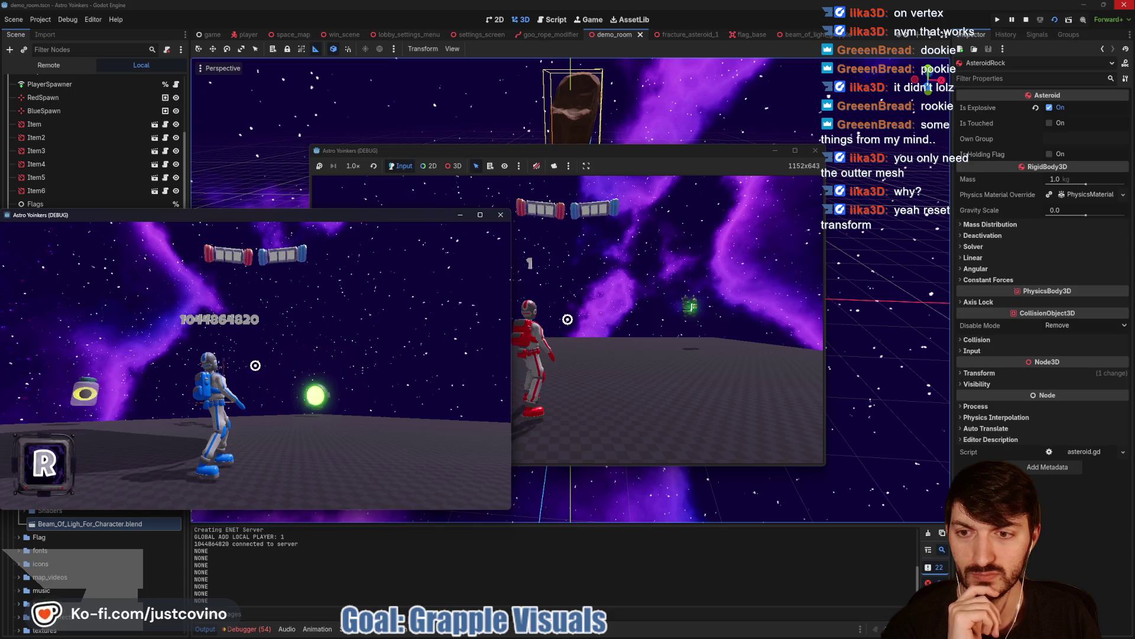
{"action": "left_click", "coordinate": [255, 364]}
{"action": "left_click", "coordinate": [255, 365]}
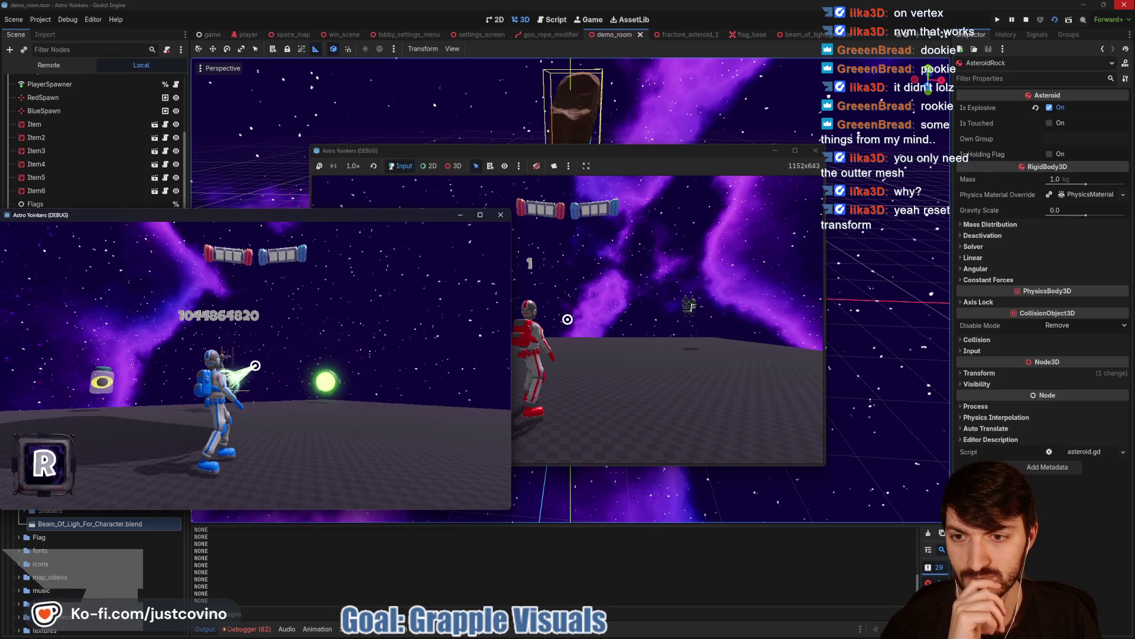
{"action": "left_click", "coordinate": [256, 365]}
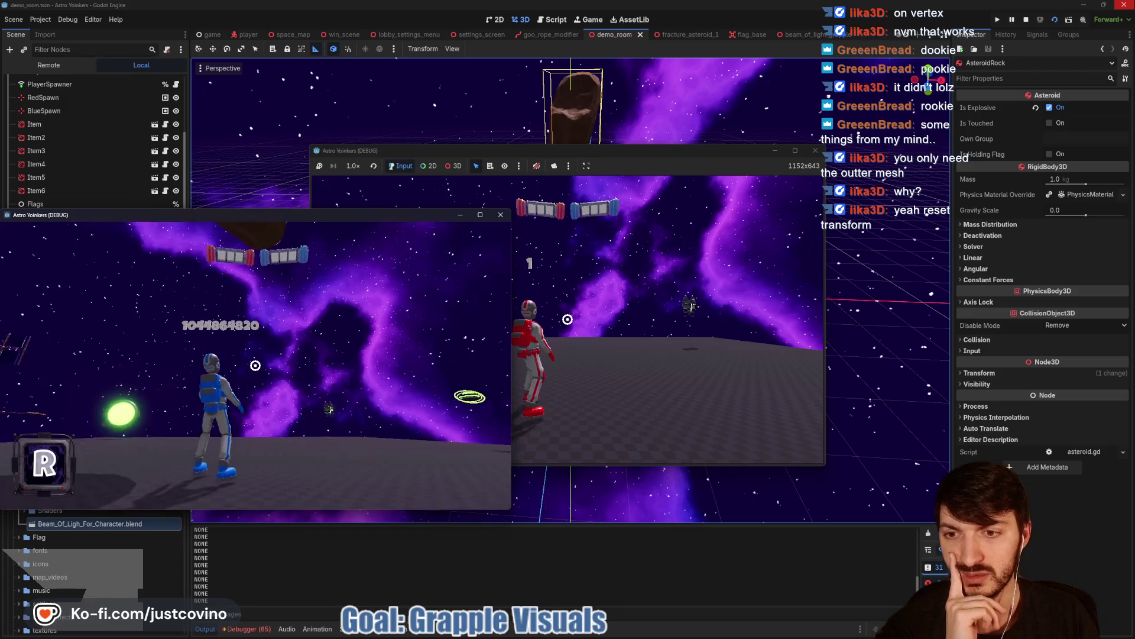
{"action": "left_click", "coordinate": [255, 365]}
{"action": "left_click", "coordinate": [255, 364]}
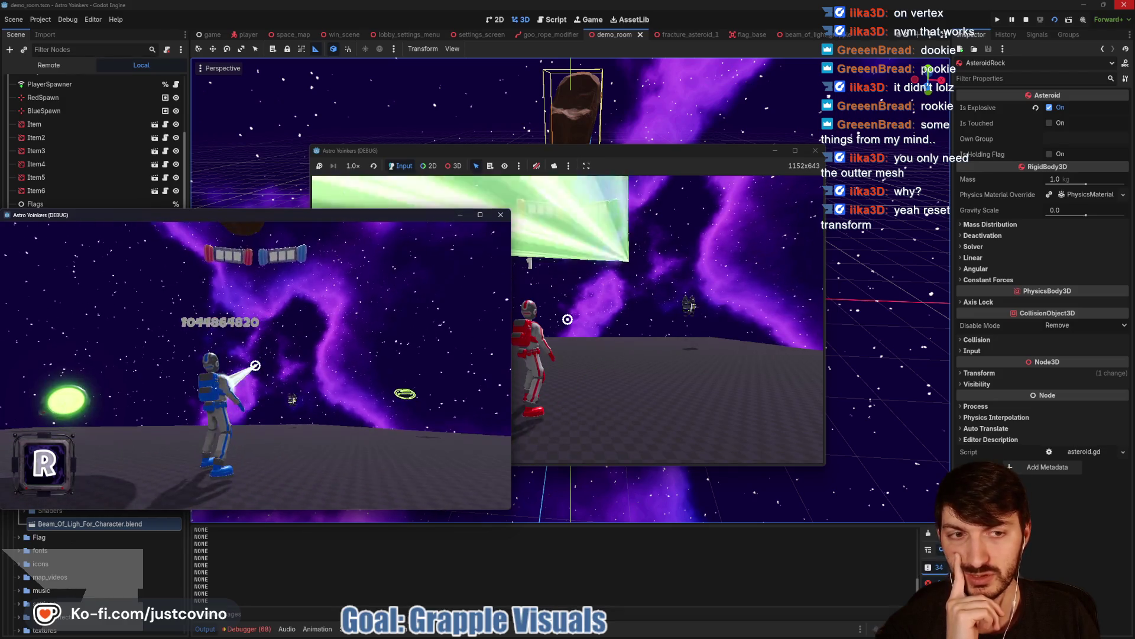
{"action": "left_click", "coordinate": [256, 364]}
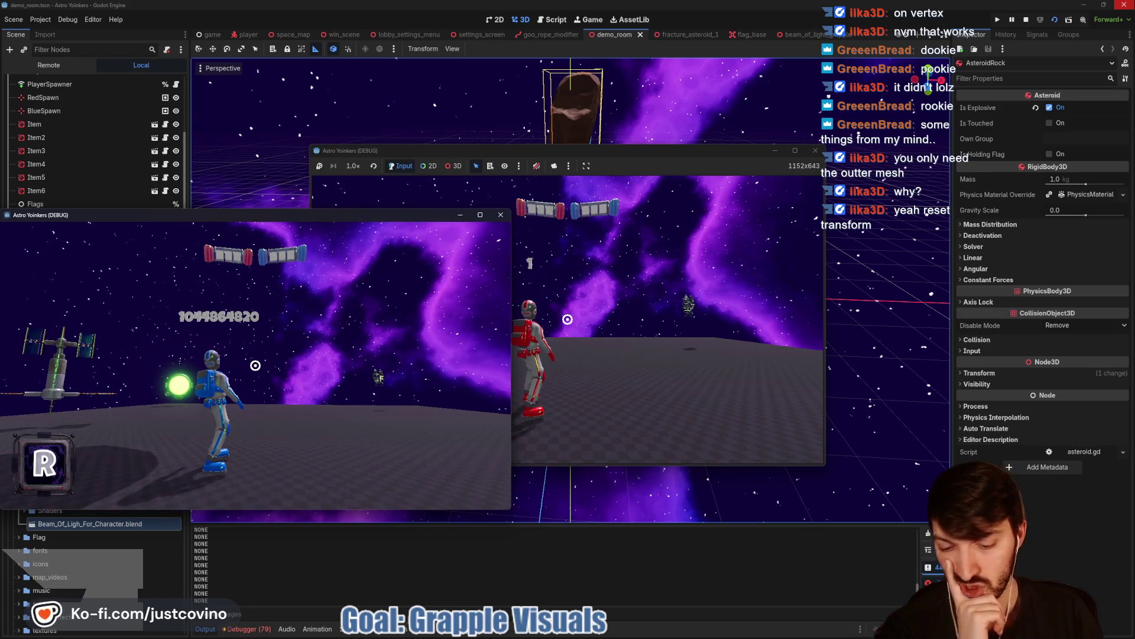
{"action": "key", "text": "F8"}
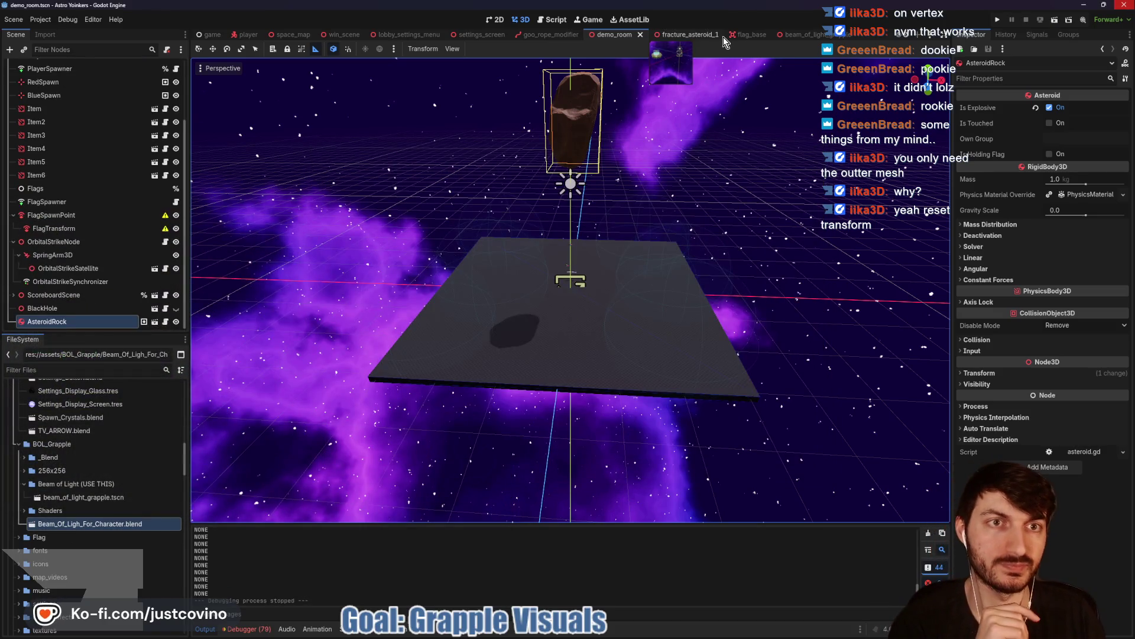
- Check Outter_Beam's position, rotation and scale in beam_of_light_grapple, then switch to GitHub Desktop
{"action": "left_click", "coordinate": [807, 34]}
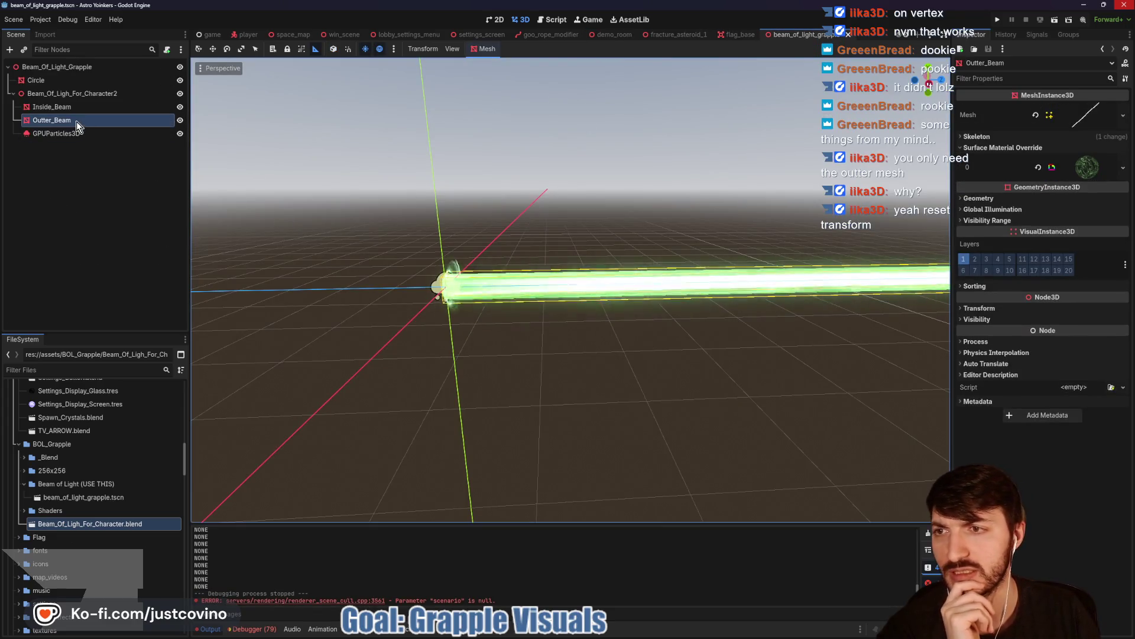
{"action": "left_click", "coordinate": [979, 308]}
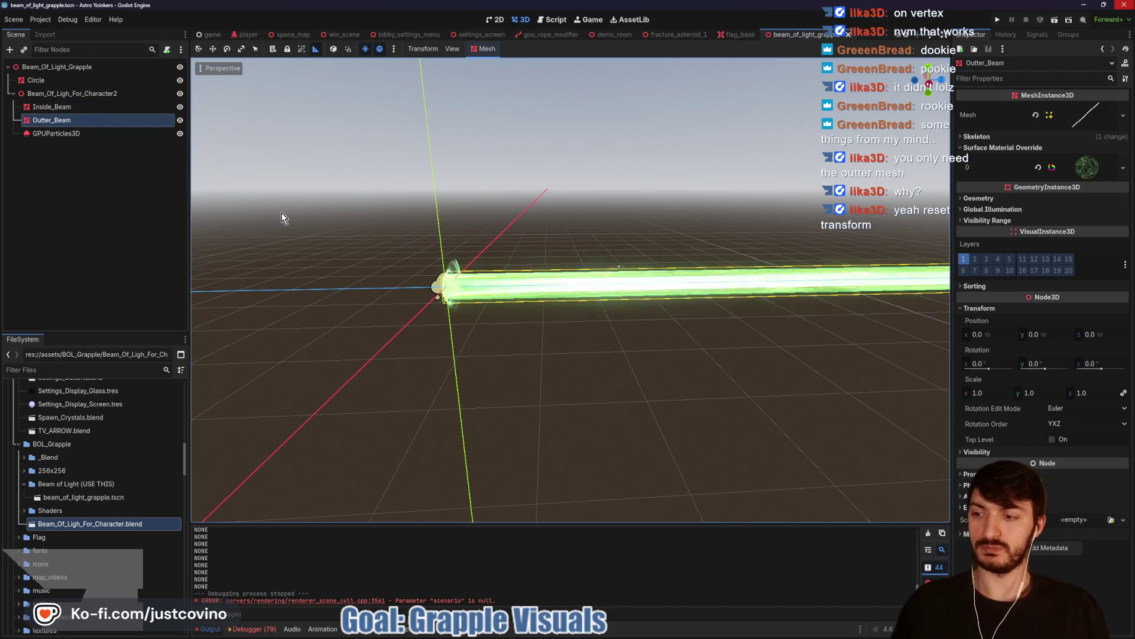
{"action": "left_click_drag", "start_coordinate": [325, 236], "coordinate": [396, 253]}
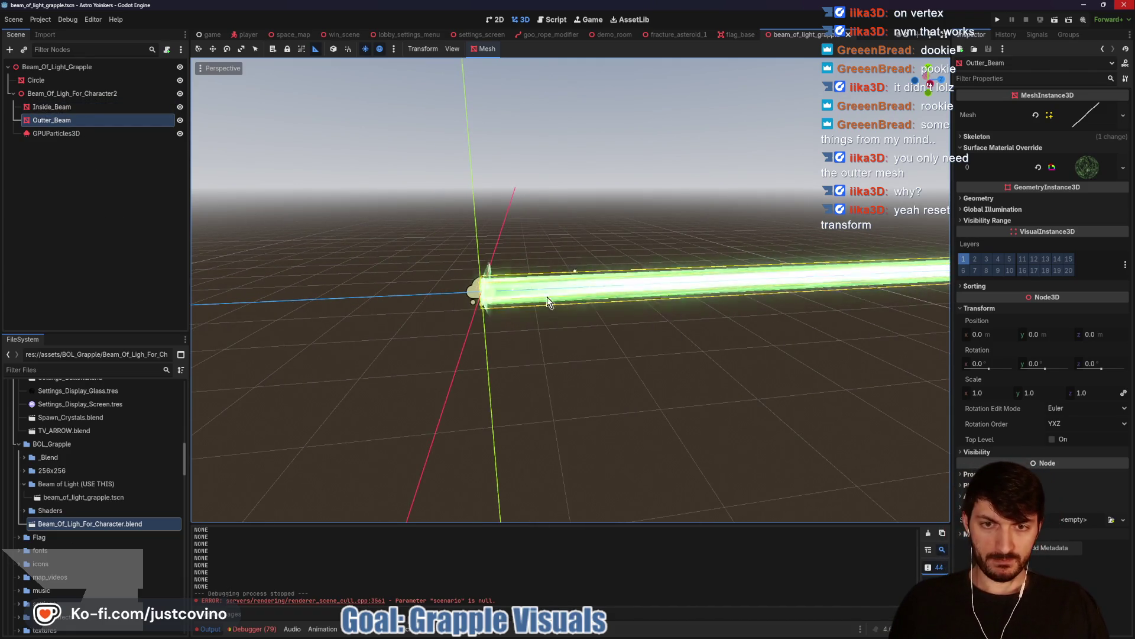
{"action": "key", "text": "alt+Tab"}
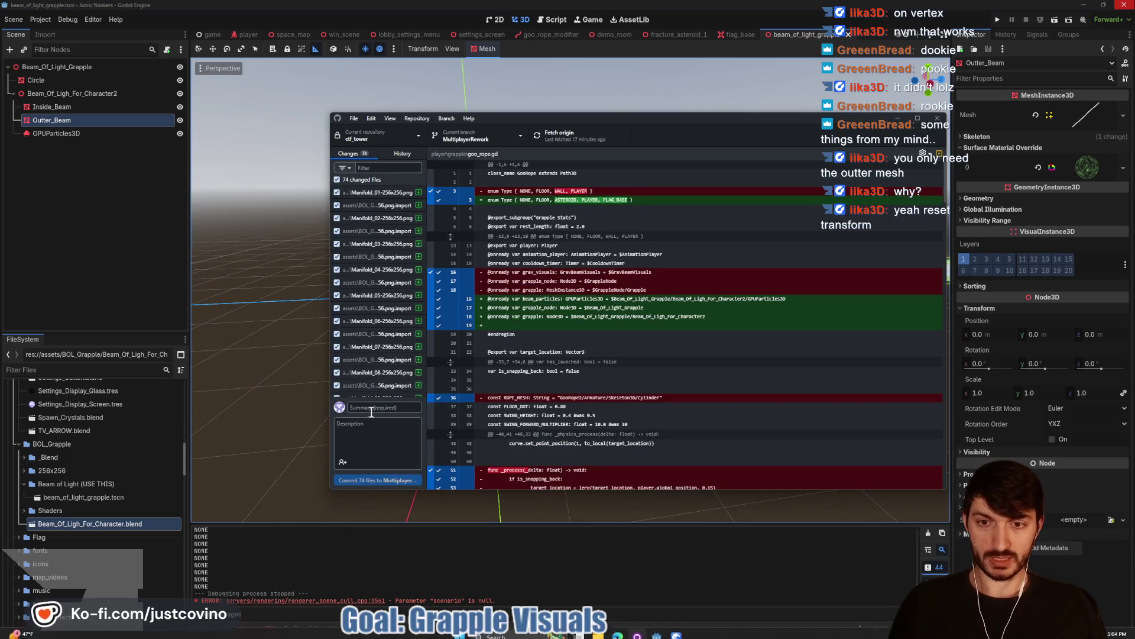
- Commit the 74 changed files as 'new grapple added' to MultiplayerRework and push to origin
{"action": "left_click", "coordinate": [372, 407]}
{"action": "type", "text": "new grapple added"}
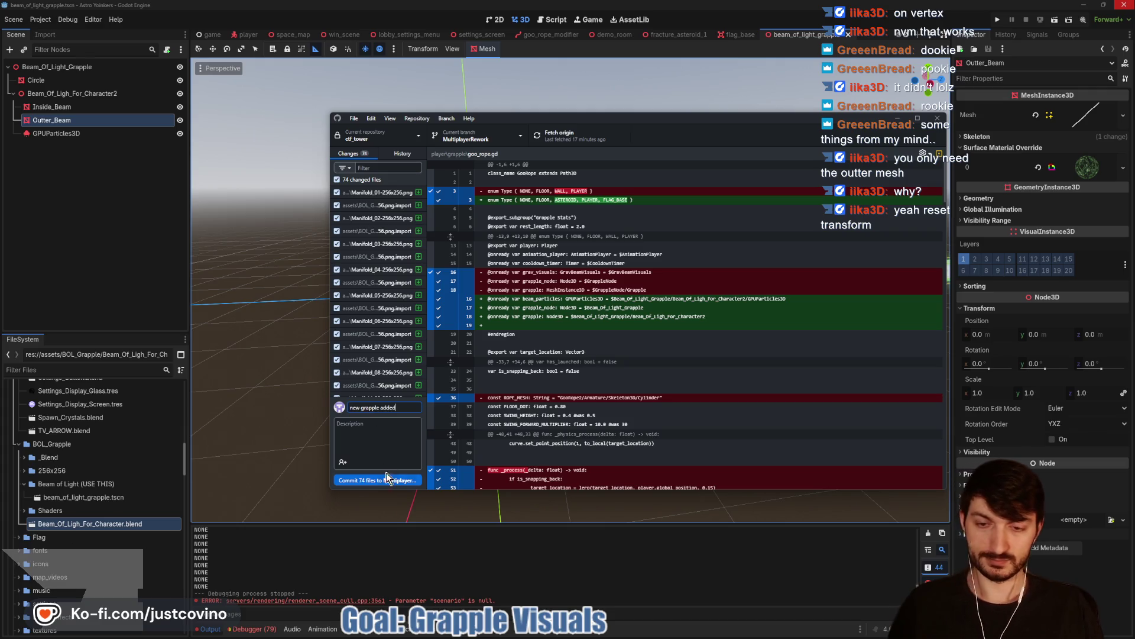
{"action": "left_click", "coordinate": [388, 479]}
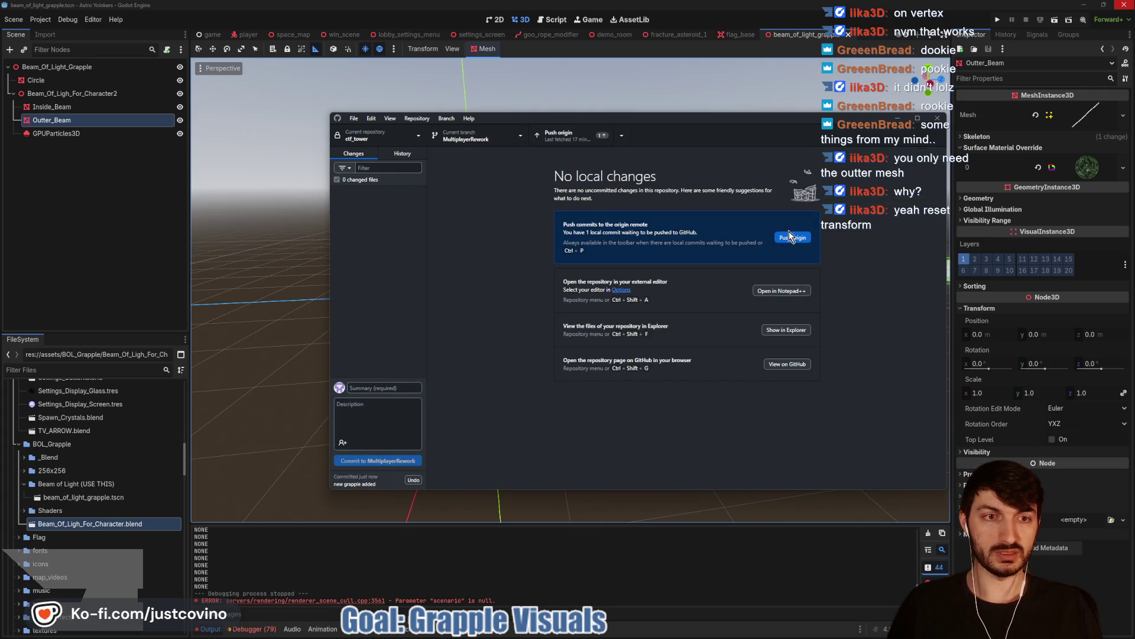
{"action": "left_click", "coordinate": [793, 238]}
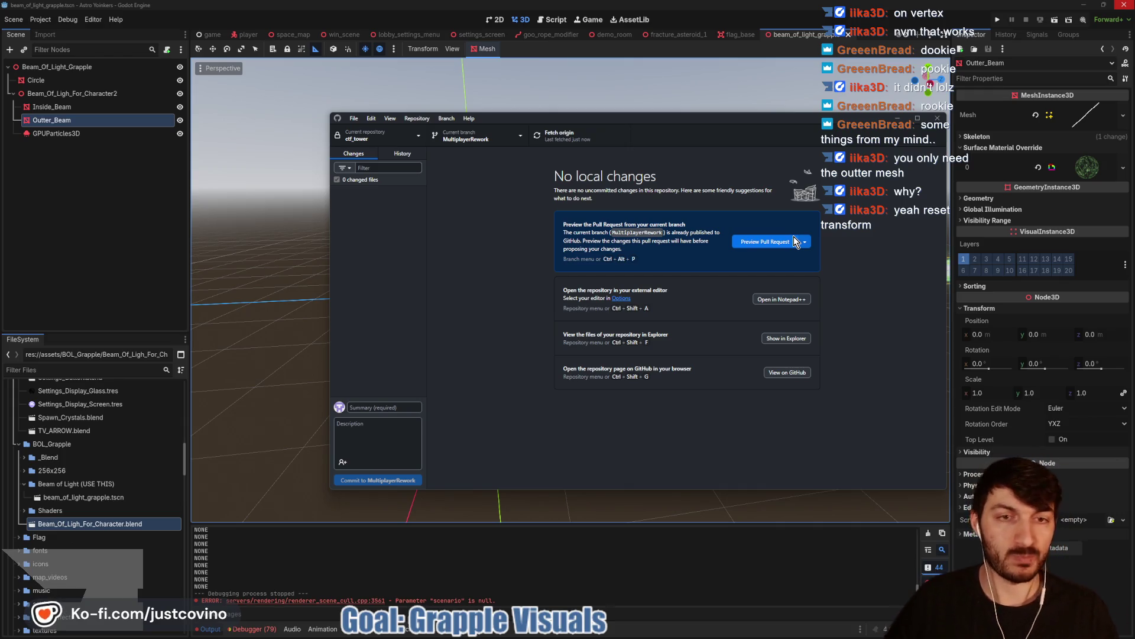
{"action": "left_click", "coordinate": [24, 243]}
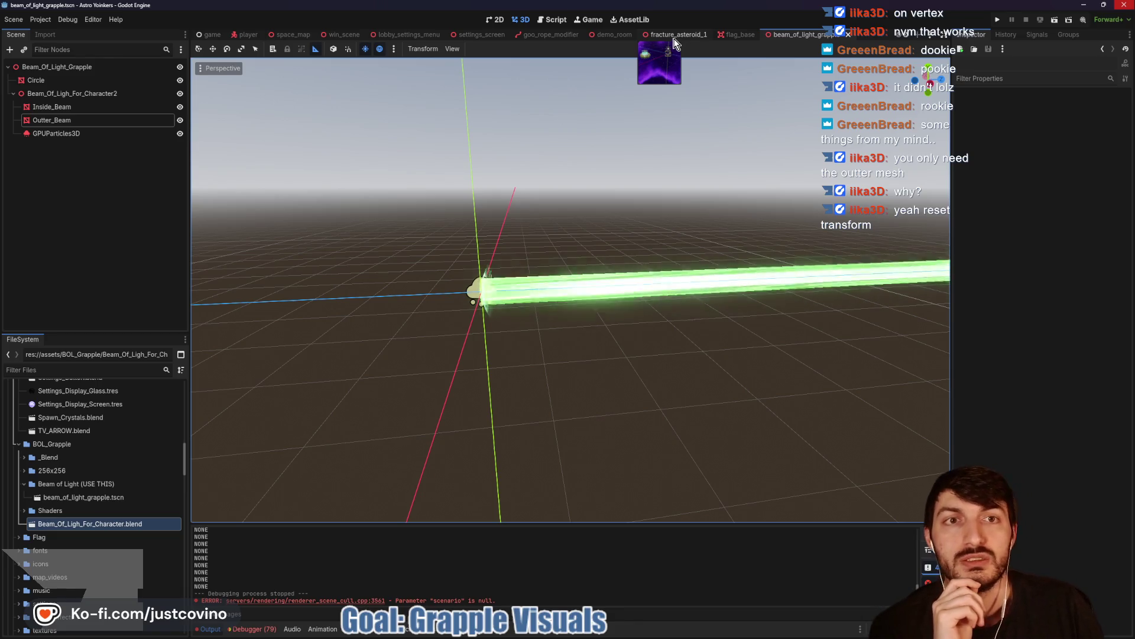
- Open goo_rope.gd from the GooRope node and read through its grapple launch code
{"action": "left_click", "coordinate": [546, 35]}
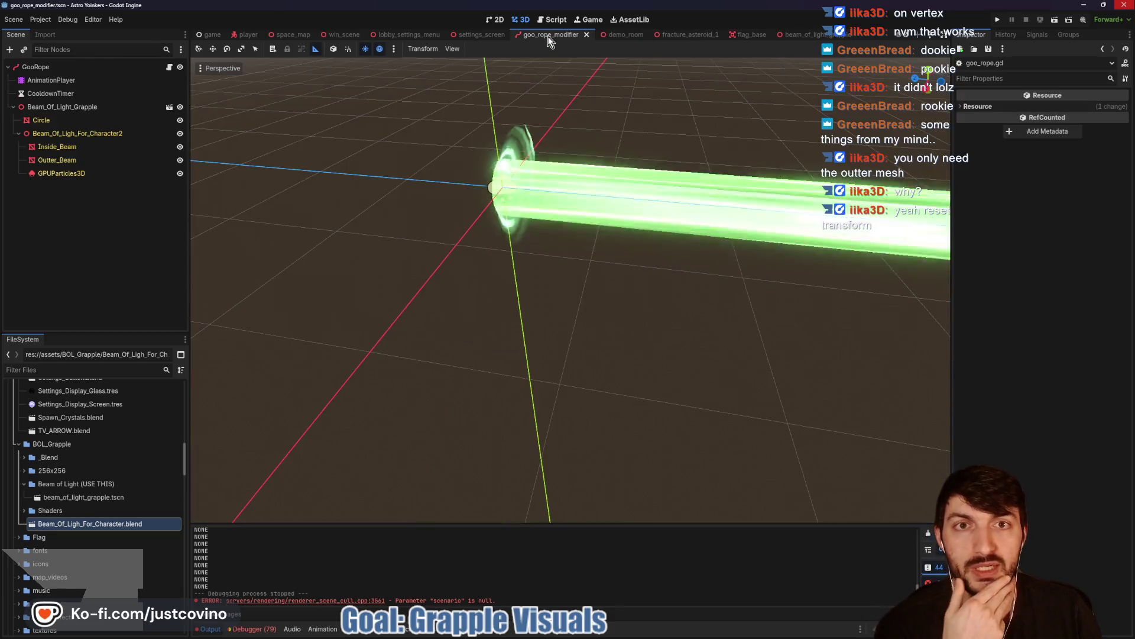
{"action": "left_click", "coordinate": [169, 67]}
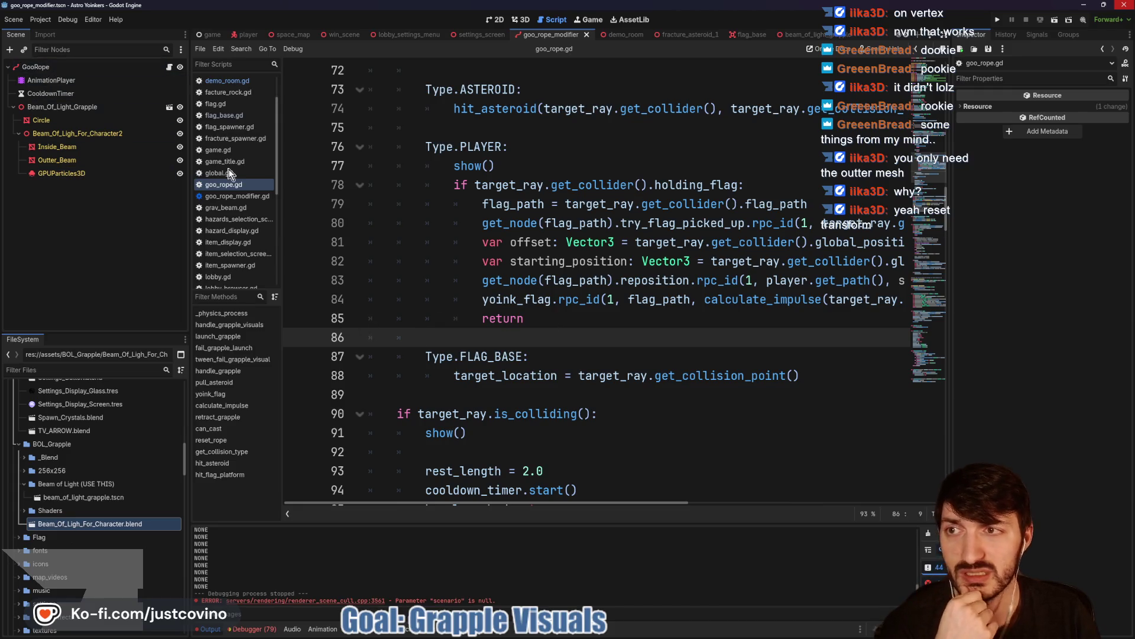
{"action": "scroll", "coordinate": [579, 248], "scroll_direction": "up", "scroll_amount": 4}
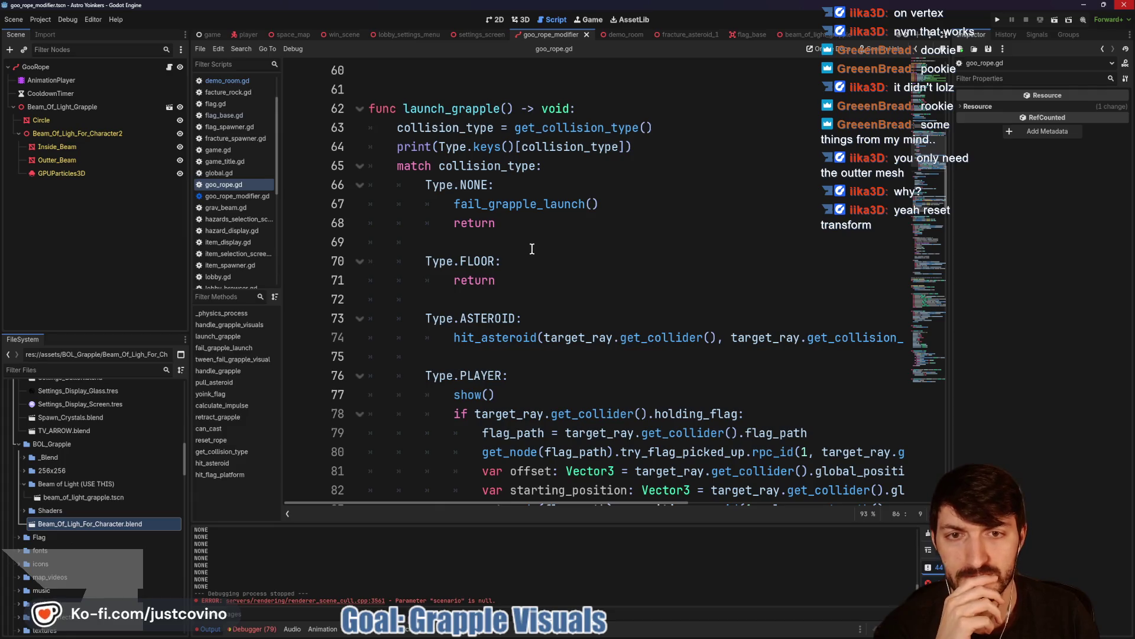
{"action": "scroll", "coordinate": [531, 249], "scroll_direction": "down", "scroll_amount": 4}
{"action": "scroll", "coordinate": [531, 249], "scroll_direction": "down", "scroll_amount": 2}
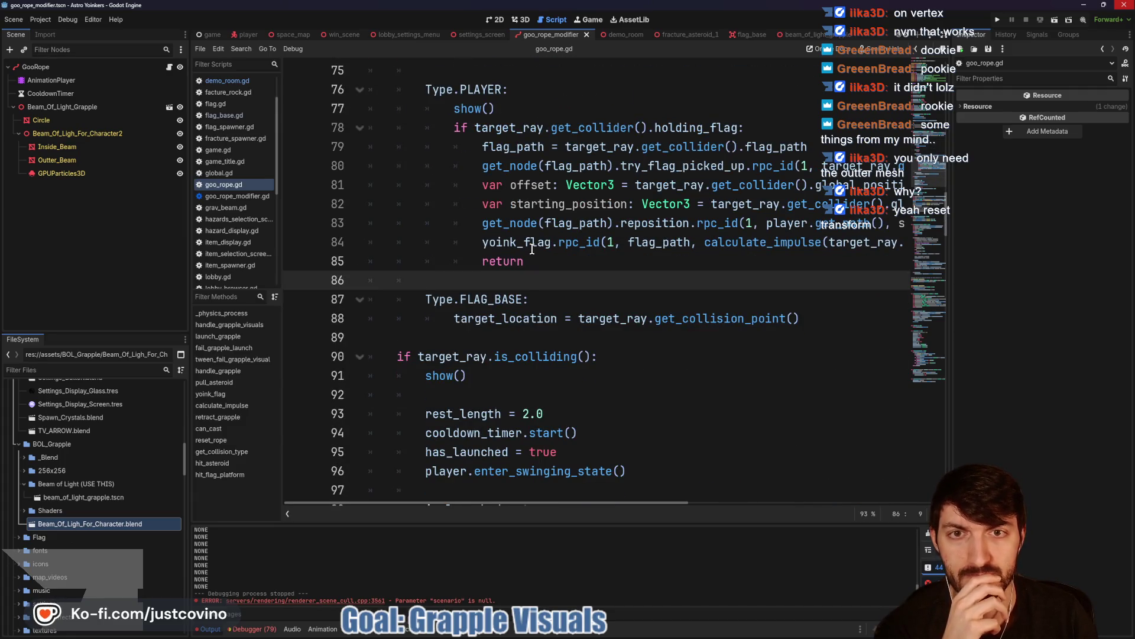
{"action": "scroll", "coordinate": [531, 249], "scroll_direction": "up", "scroll_amount": 10}
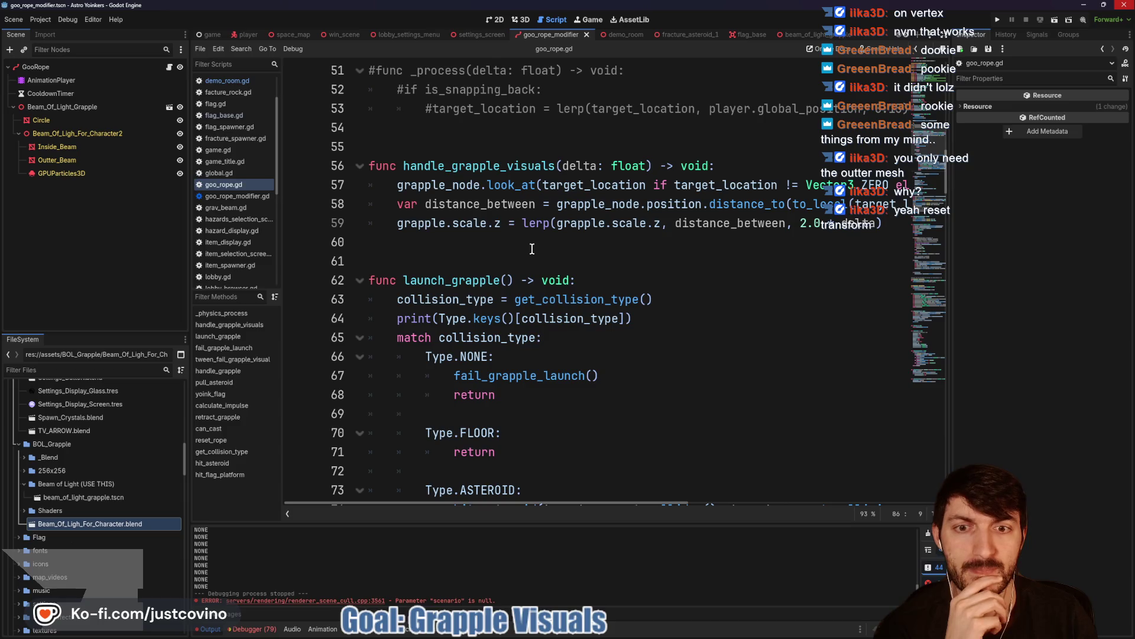
{"action": "scroll", "coordinate": [530, 249], "scroll_direction": "down", "scroll_amount": 1}
{"action": "scroll", "coordinate": [515, 254], "scroll_direction": "up", "scroll_amount": 5}
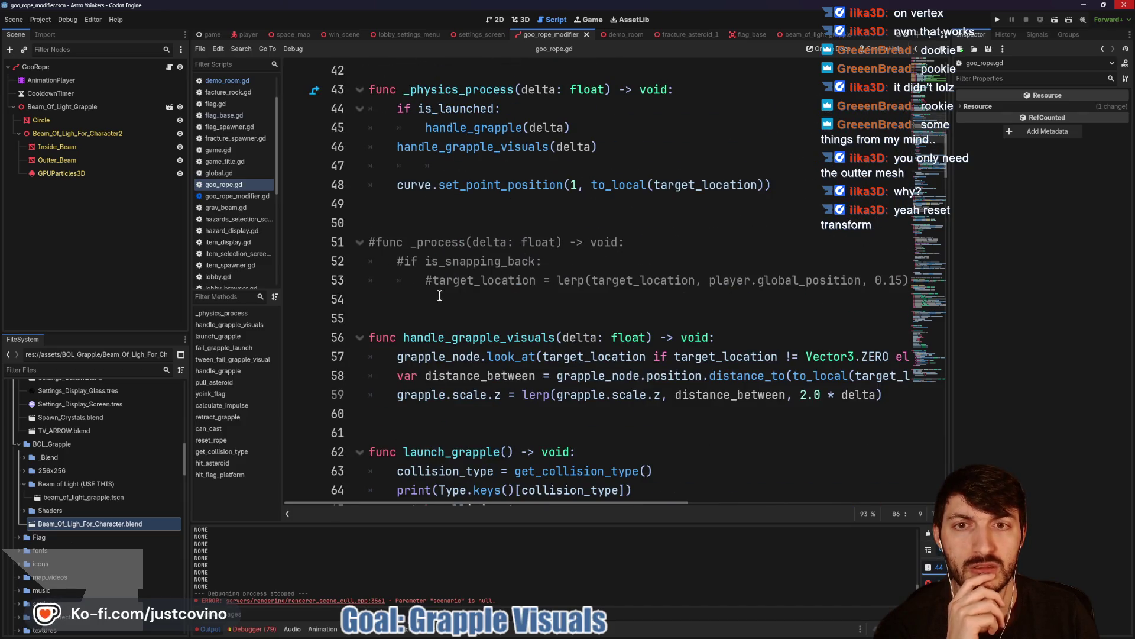
{"action": "scroll", "coordinate": [438, 293], "scroll_direction": "down", "scroll_amount": 11}
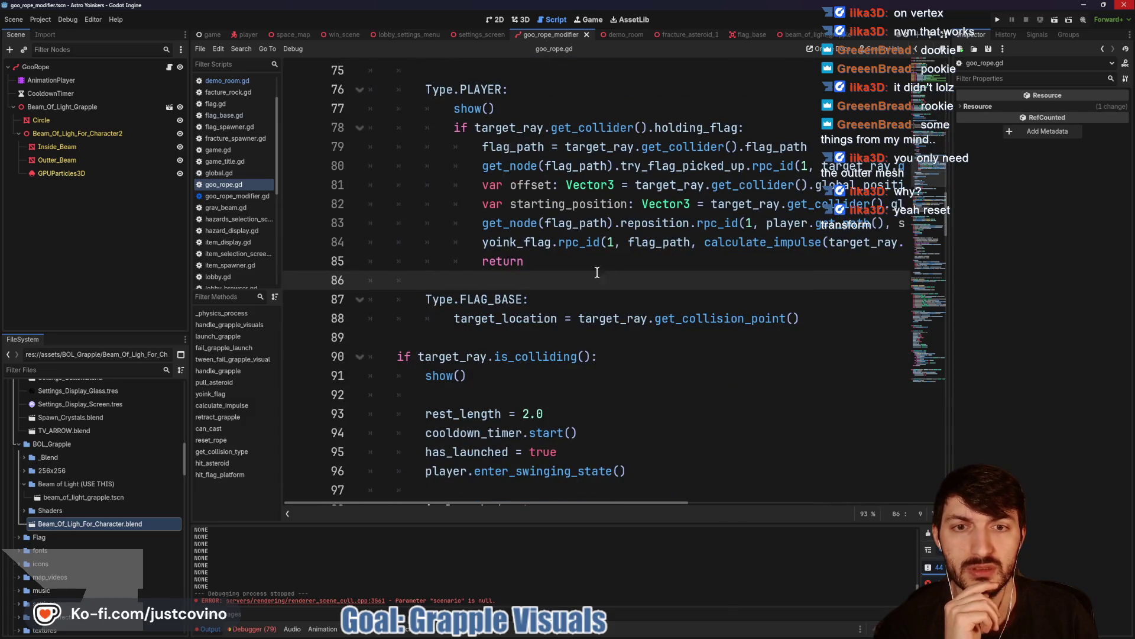
{"action": "scroll", "coordinate": [605, 265], "scroll_direction": "down", "scroll_amount": 5}
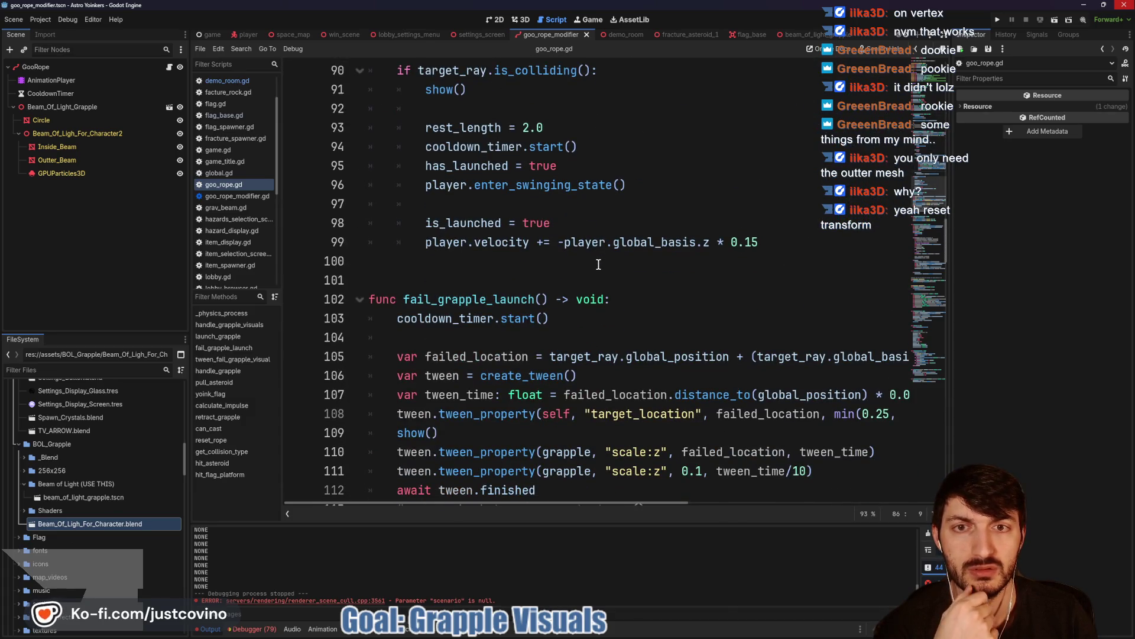
{"action": "scroll", "coordinate": [597, 264], "scroll_direction": "down", "scroll_amount": 3}
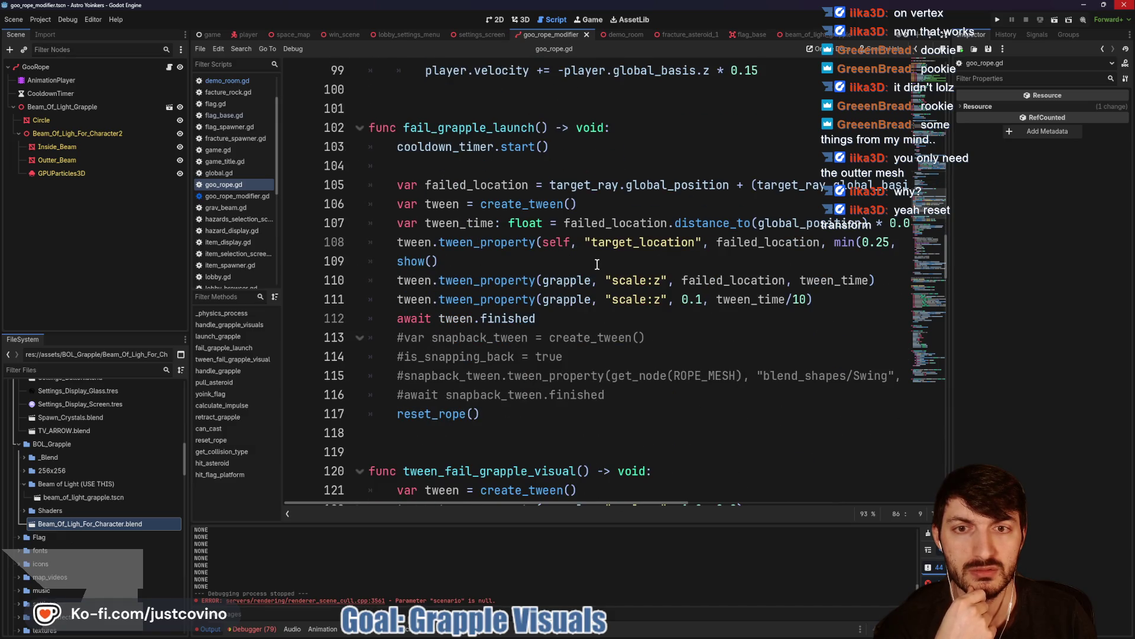
- Check Beam_Of_Ligh_For_Character2's Scale z and review the retract_grapple and reset_rope functions
{"action": "left_click", "coordinate": [94, 132]}
{"action": "scroll", "coordinate": [628, 236], "scroll_direction": "up", "scroll_amount": 9}
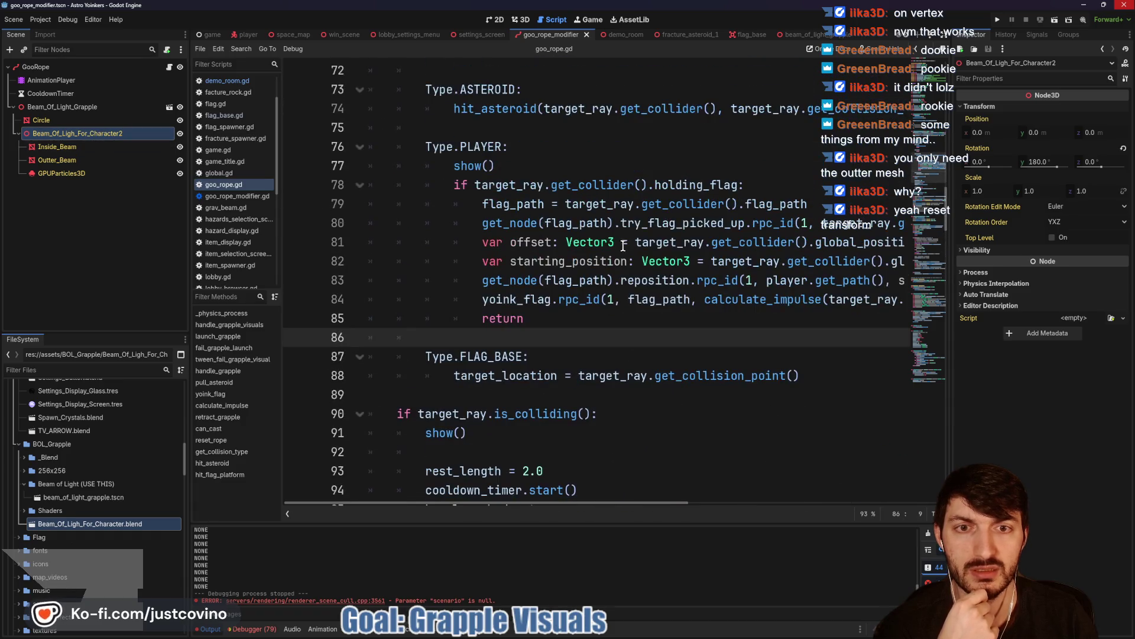
{"action": "scroll", "coordinate": [623, 245], "scroll_direction": "up", "scroll_amount": 4}
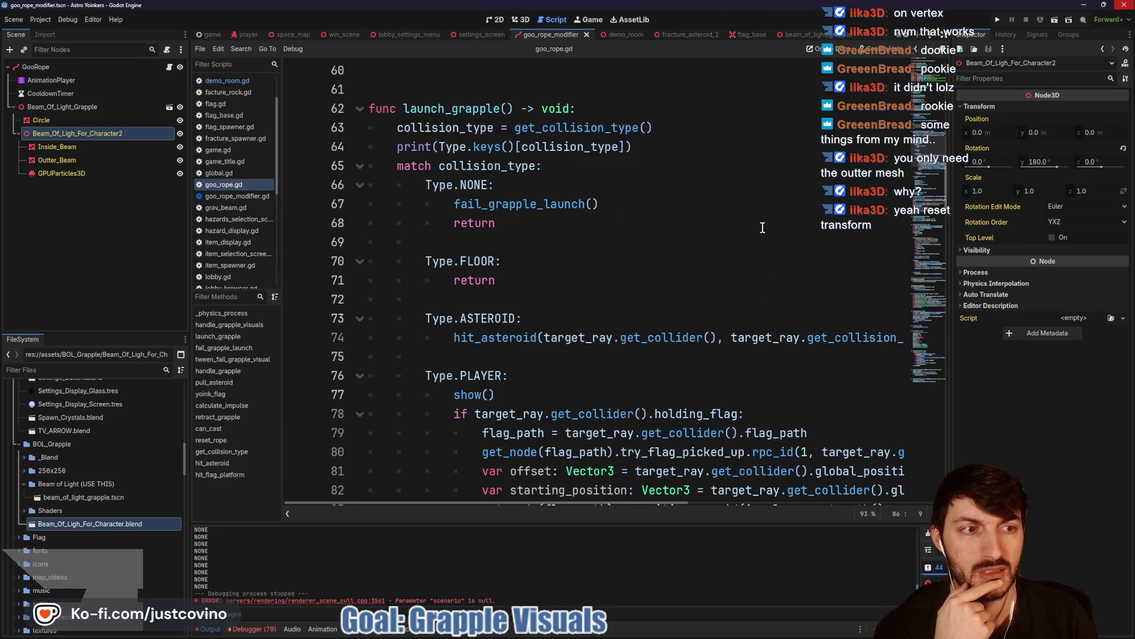
{"action": "left_click", "coordinate": [1092, 190]}
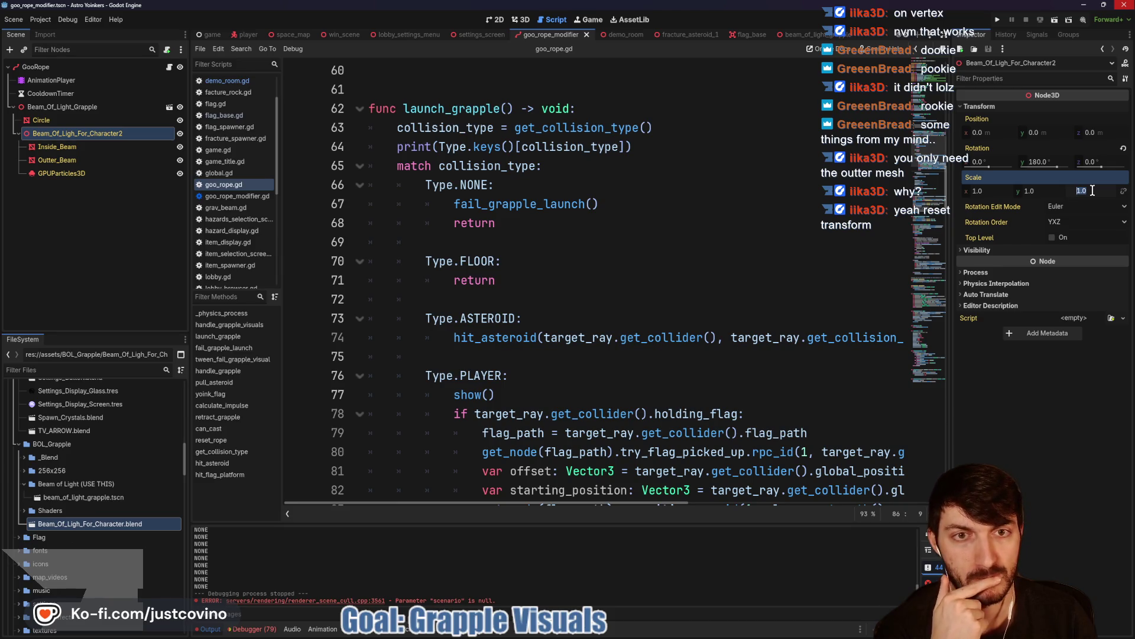
{"action": "scroll", "coordinate": [715, 245], "scroll_direction": "down", "scroll_amount": 17}
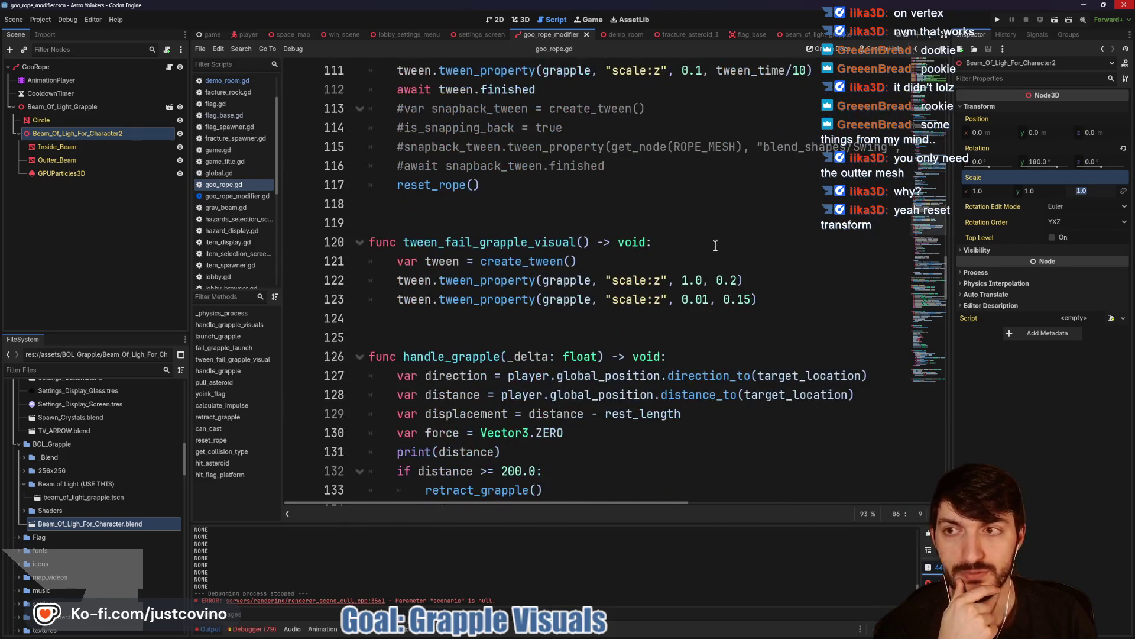
{"action": "scroll", "coordinate": [638, 250], "scroll_direction": "up", "scroll_amount": 20}
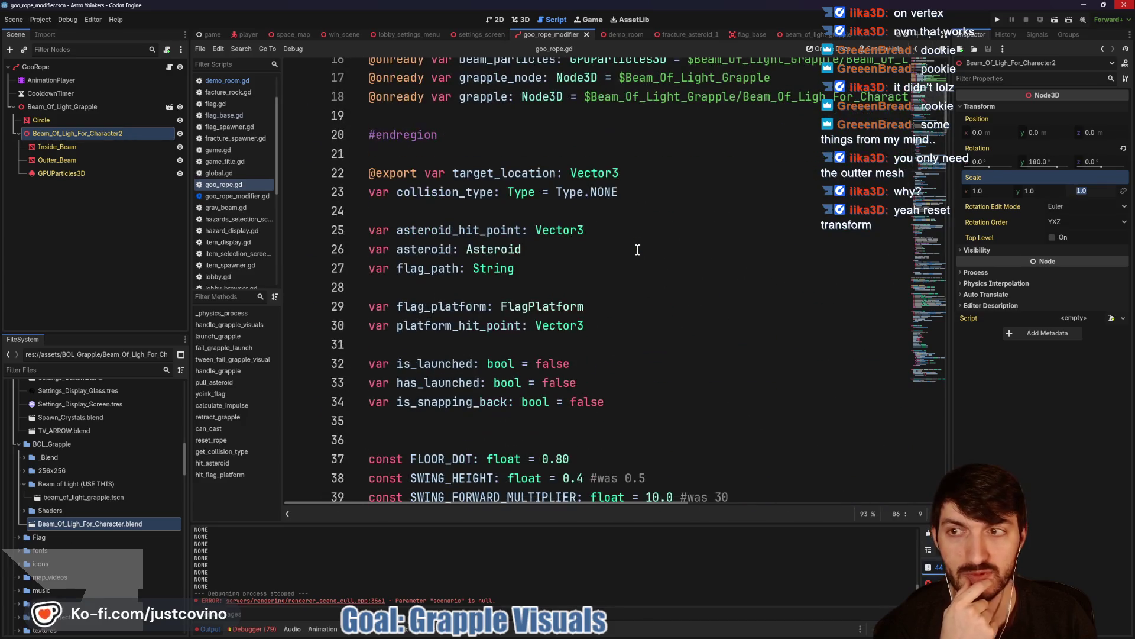
{"action": "scroll", "coordinate": [638, 250], "scroll_direction": "up", "scroll_amount": 2}
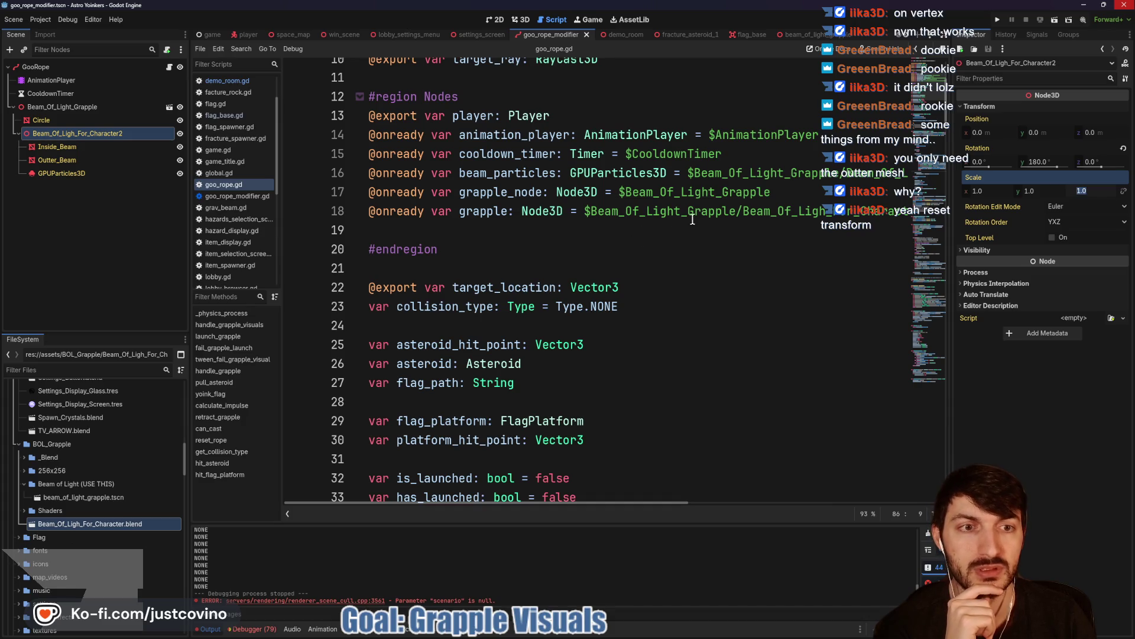
{"action": "scroll", "coordinate": [550, 221], "scroll_direction": "down", "scroll_amount": 20}
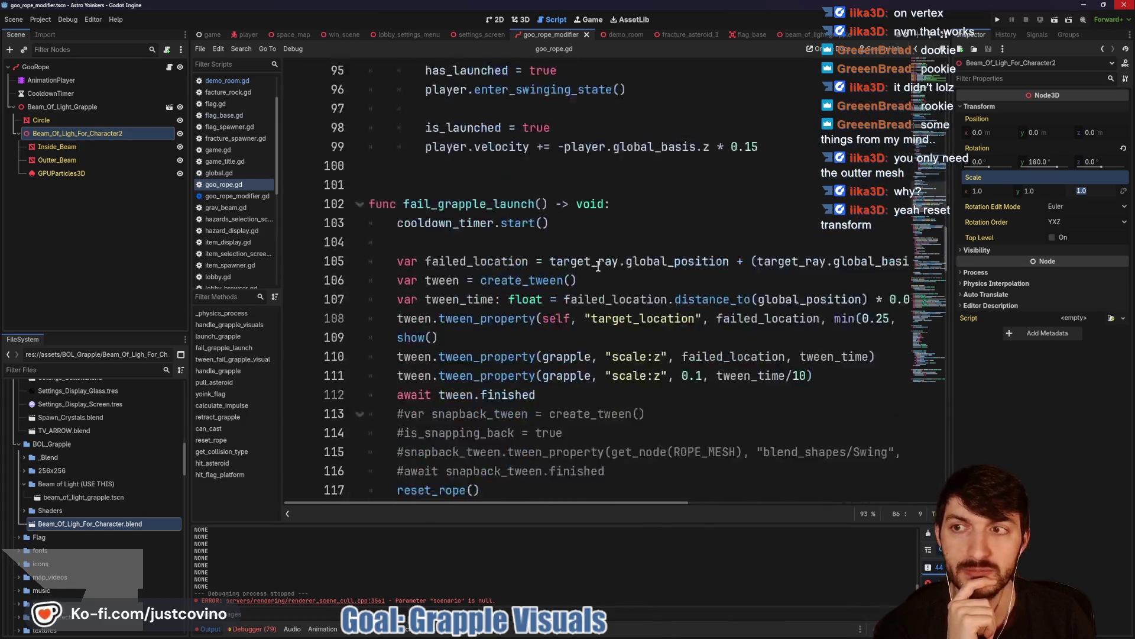
{"action": "scroll", "coordinate": [588, 264], "scroll_direction": "down", "scroll_amount": 2}
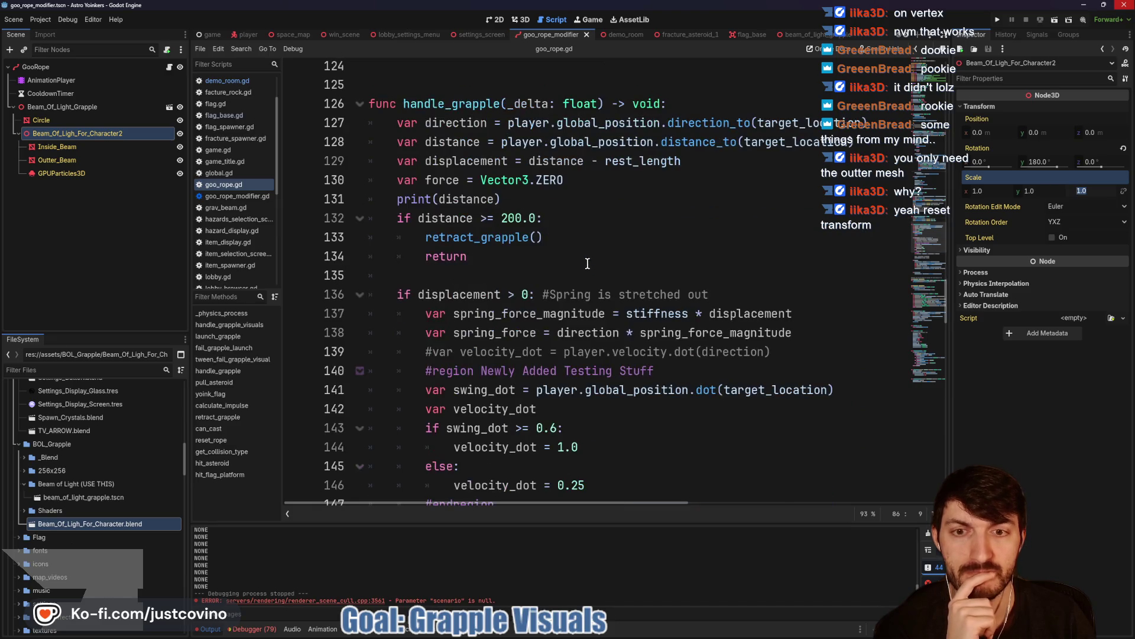
{"action": "scroll", "coordinate": [578, 259], "scroll_direction": "down", "scroll_amount": 1}
{"action": "scroll", "coordinate": [577, 259], "scroll_direction": "down", "scroll_amount": 10}
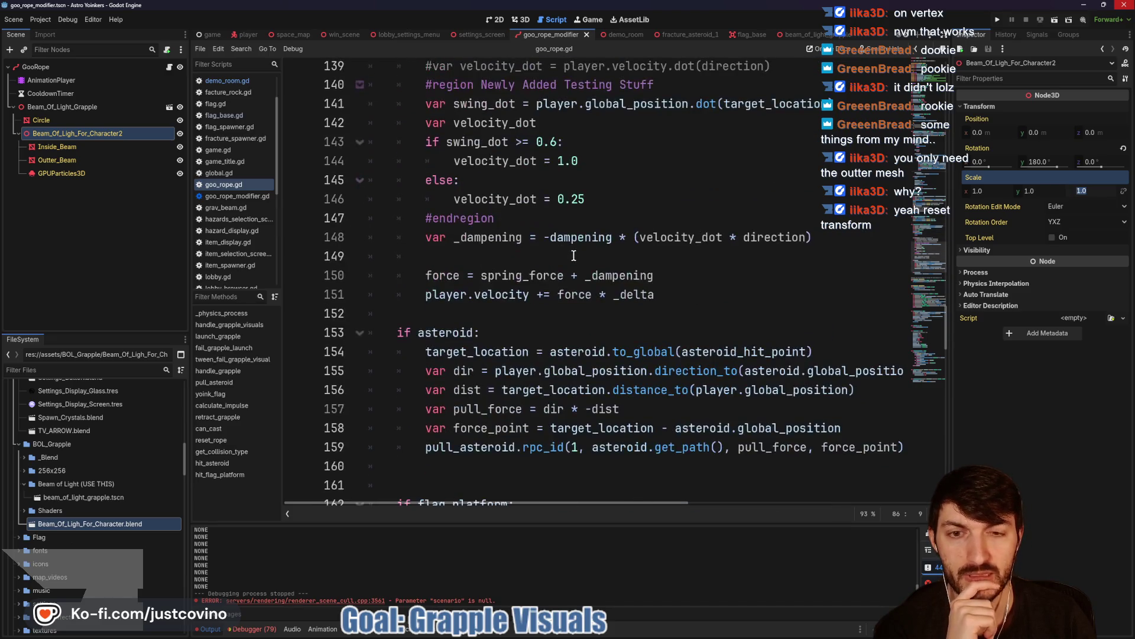
{"action": "scroll", "coordinate": [574, 256], "scroll_direction": "down", "scroll_amount": 9}
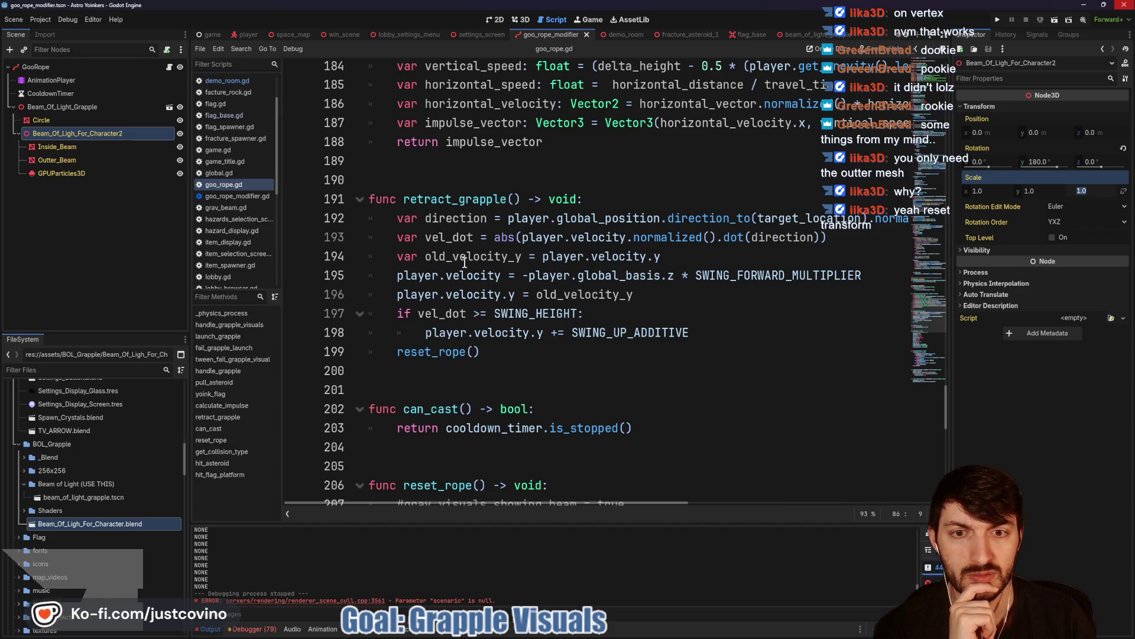
{"action": "scroll", "coordinate": [570, 277], "scroll_direction": "down", "scroll_amount": 5}
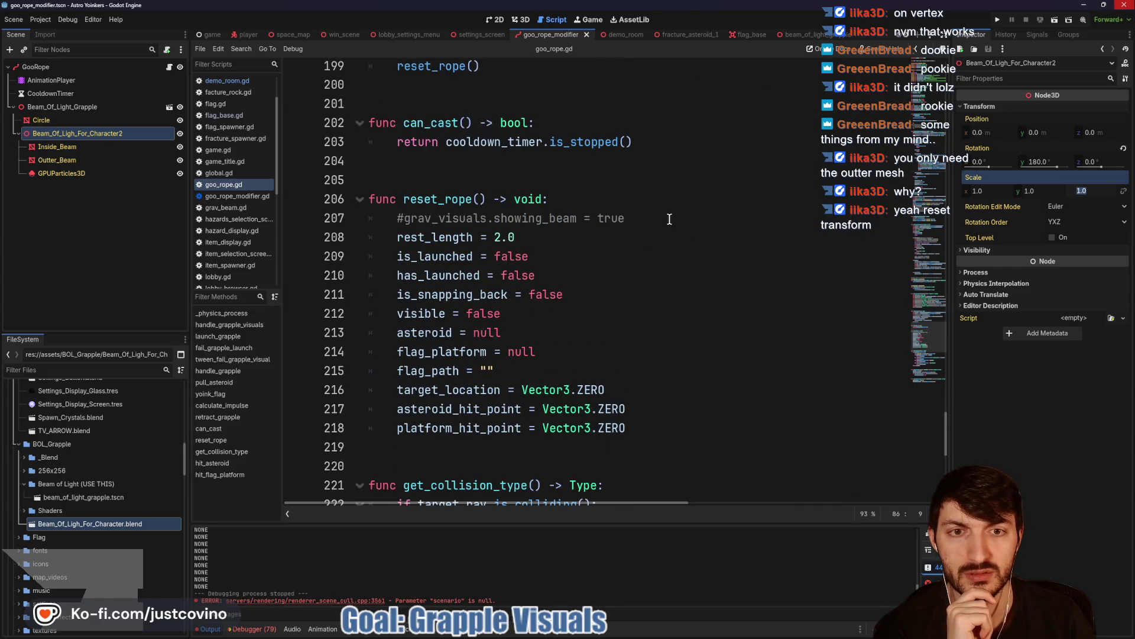
{"action": "left_click_drag", "start_coordinate": [669, 219], "coordinate": [344, 221]}
{"action": "key", "text": "BackSpace"}
{"action": "key", "text": "BackSpace"}
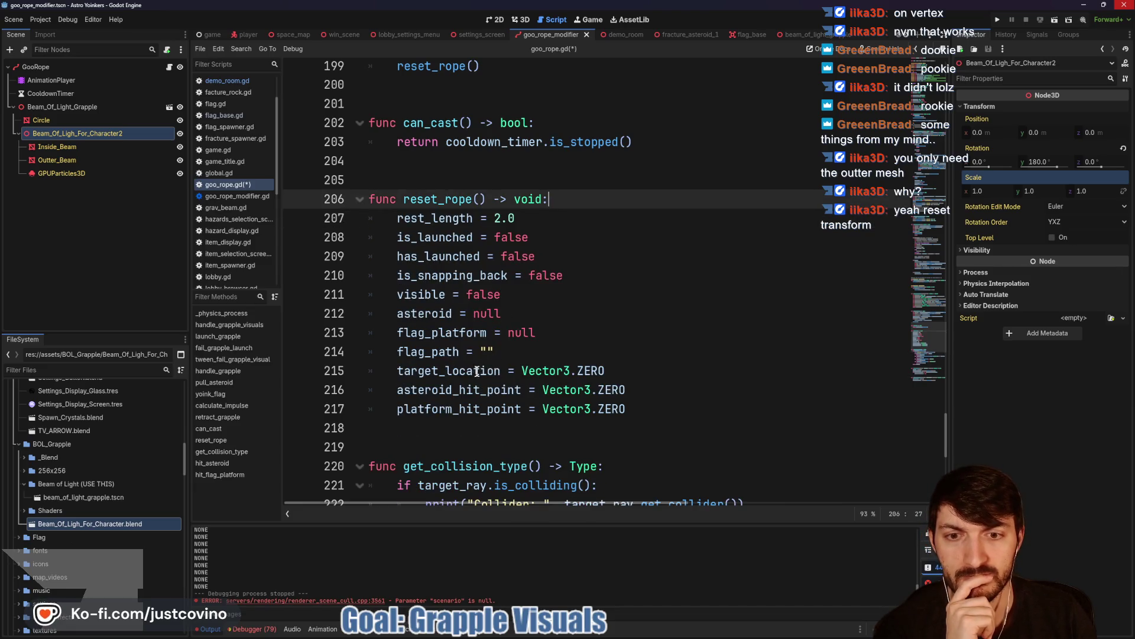
{"action": "left_click", "coordinate": [655, 409]}
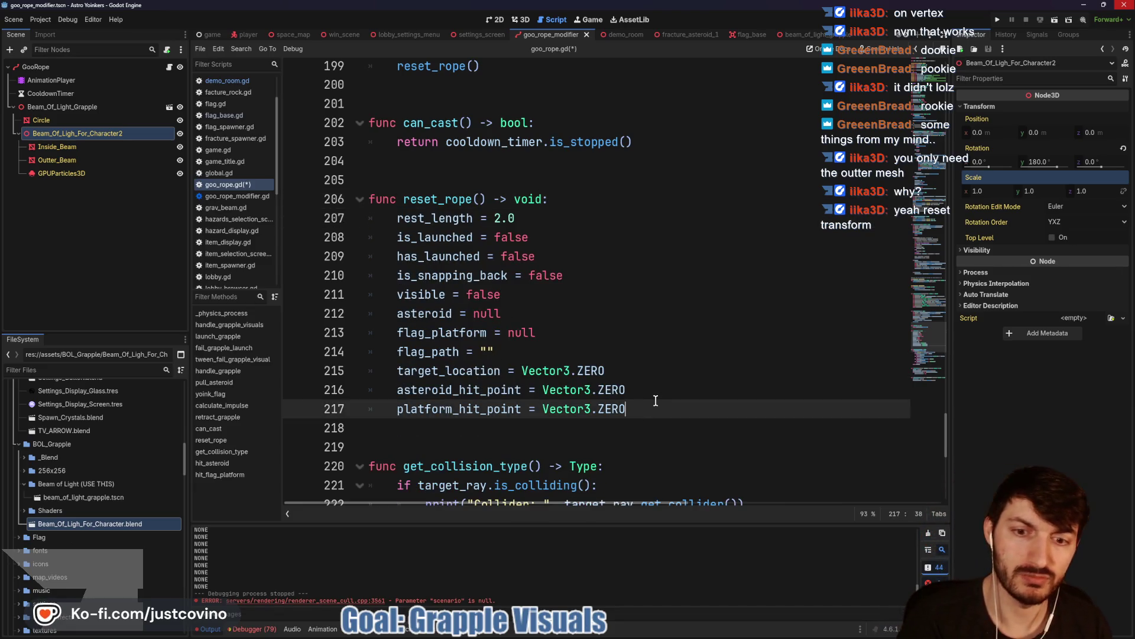
{"action": "scroll", "coordinate": [654, 396], "scroll_direction": "up", "scroll_amount": 2}
{"action": "scroll", "coordinate": [654, 393], "scroll_direction": "up", "scroll_amount": 4}
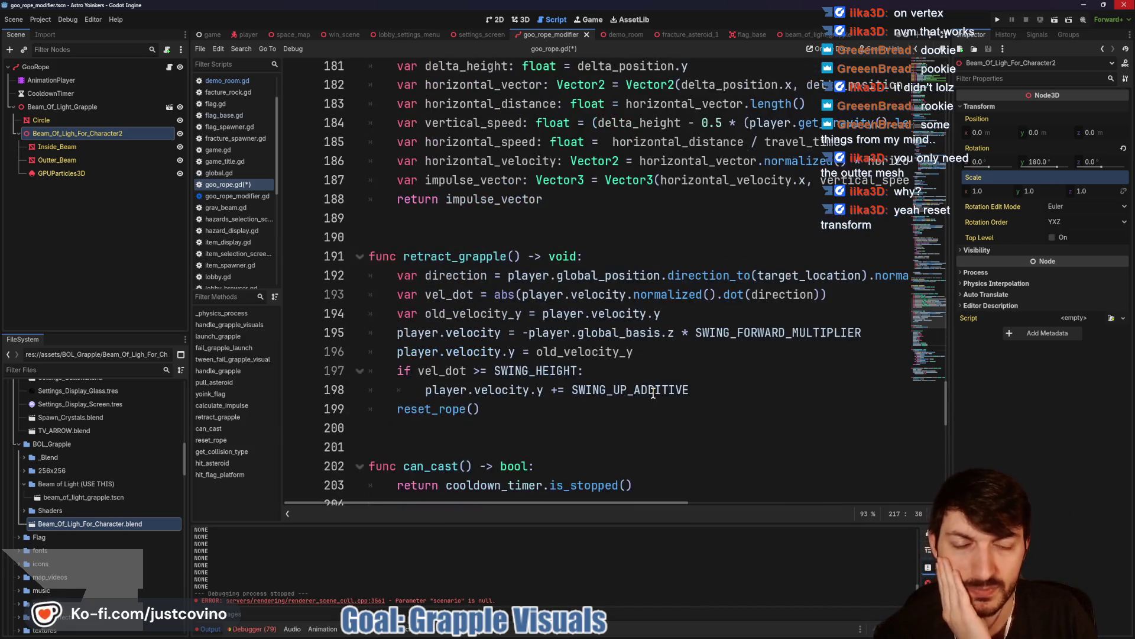
{"action": "scroll", "coordinate": [694, 387], "scroll_direction": "up", "scroll_amount": 20}
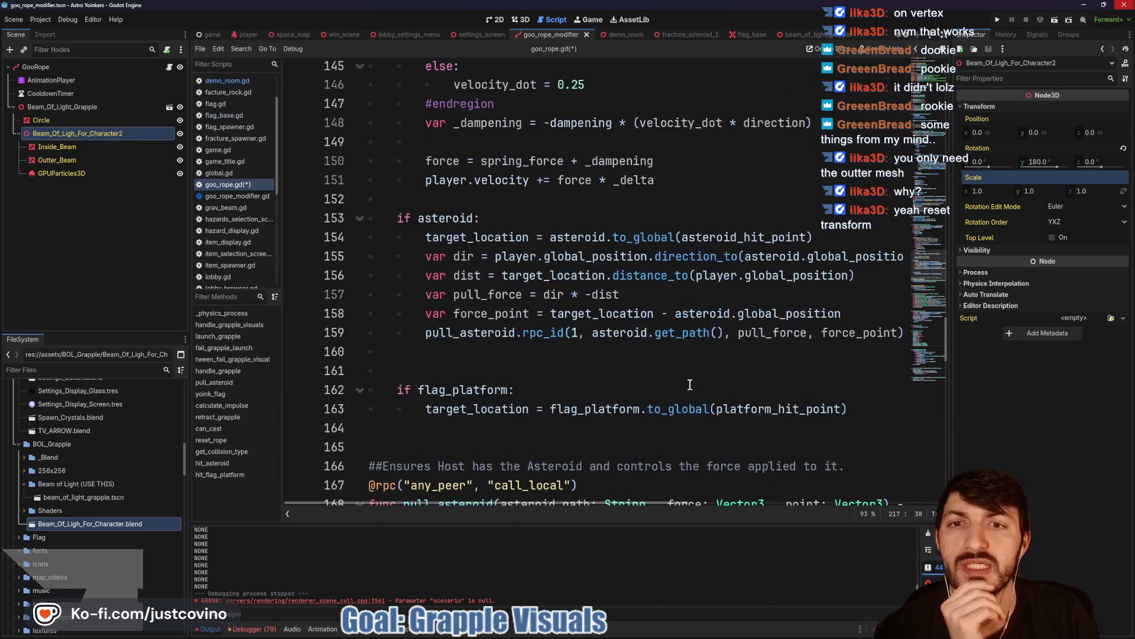
{"action": "scroll", "coordinate": [654, 385], "scroll_direction": "up", "scroll_amount": 4}
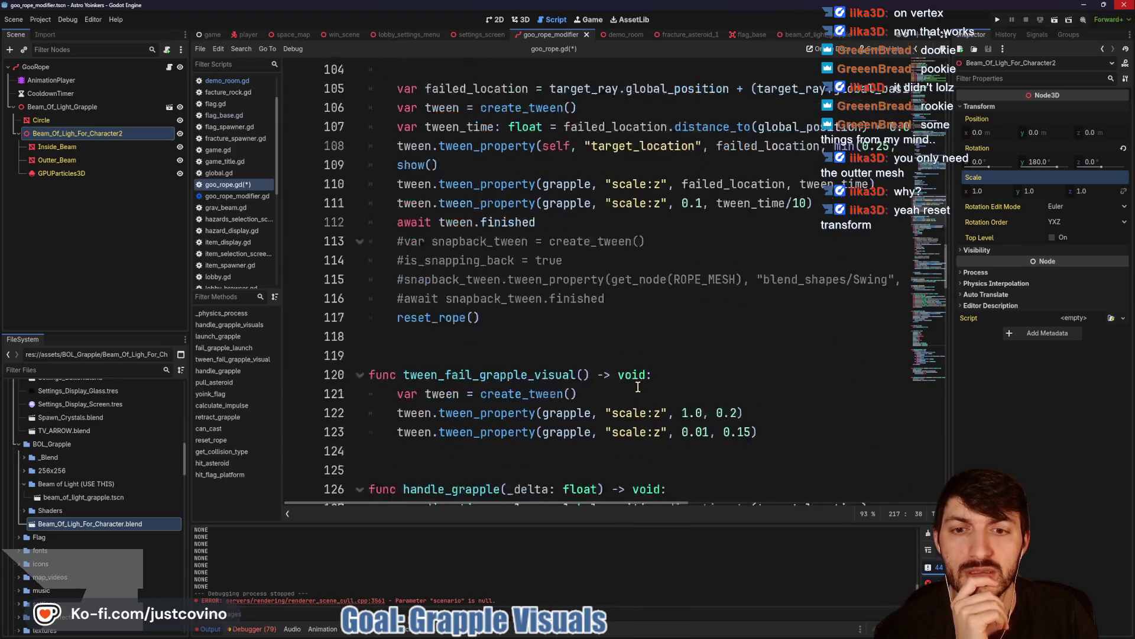
{"action": "scroll", "coordinate": [638, 387], "scroll_direction": "up", "scroll_amount": 3}
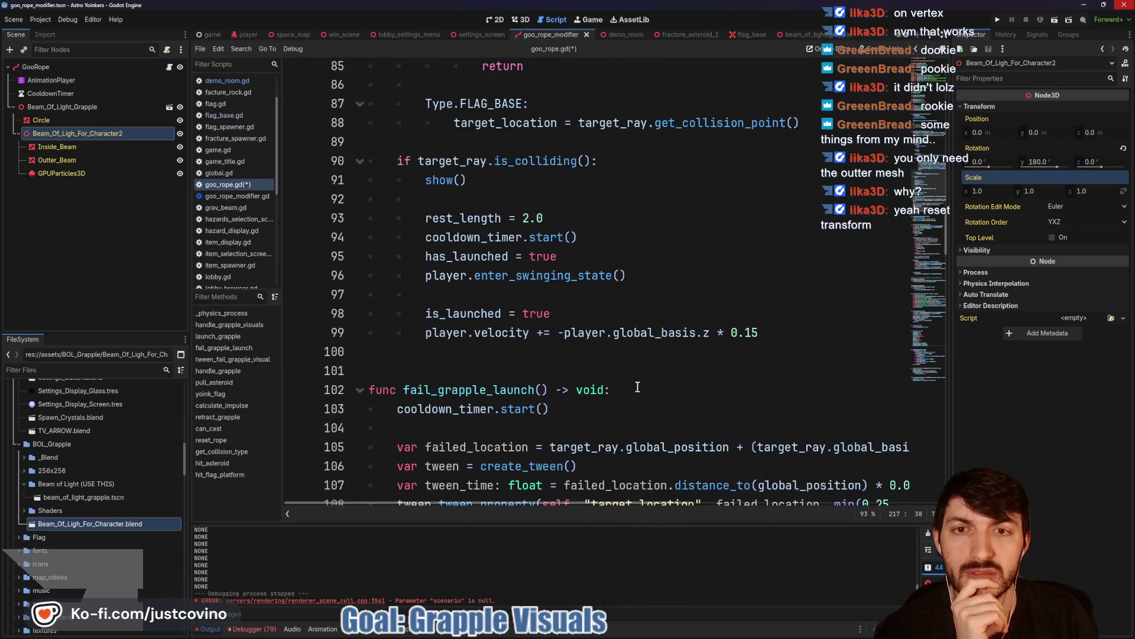
{"action": "scroll", "coordinate": [637, 388], "scroll_direction": "down", "scroll_amount": 4}
{"action": "scroll", "coordinate": [637, 387], "scroll_direction": "up", "scroll_amount": 14}
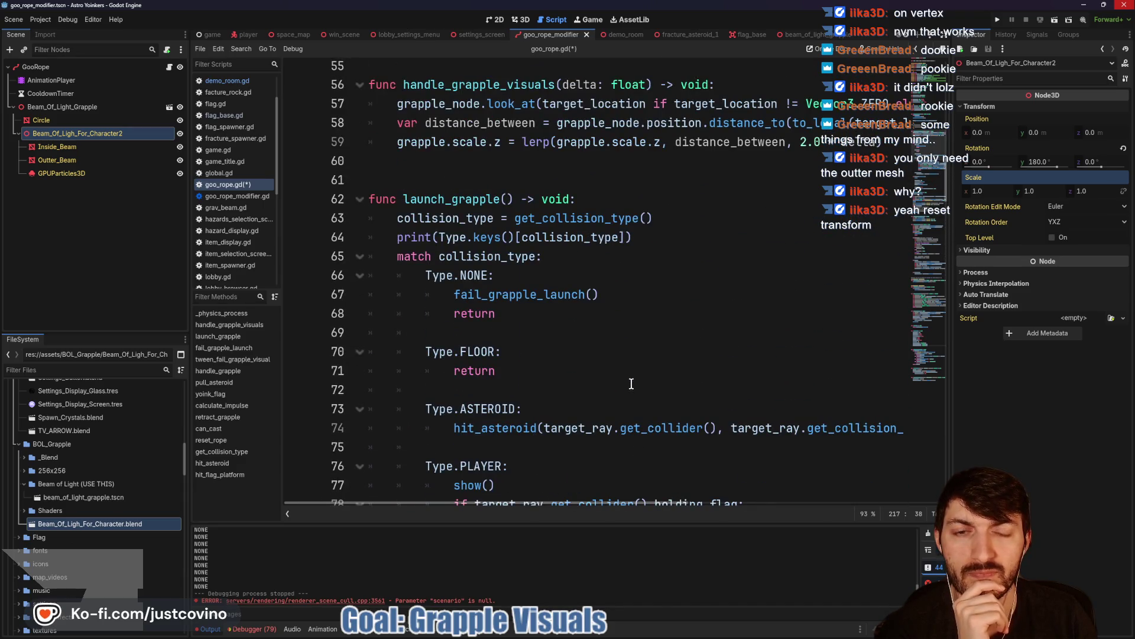
{"action": "scroll", "coordinate": [617, 382], "scroll_direction": "up", "scroll_amount": 2}
{"action": "scroll", "coordinate": [504, 381], "scroll_direction": "up", "scroll_amount": 2}
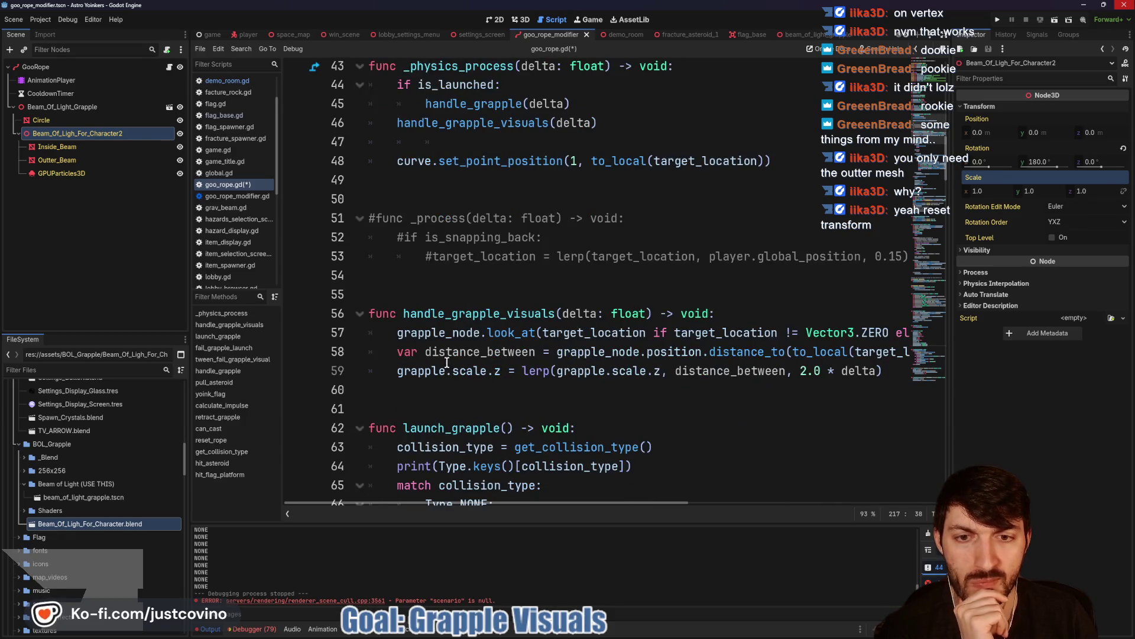
{"action": "scroll", "coordinate": [520, 337], "scroll_direction": "down", "scroll_amount": 1}
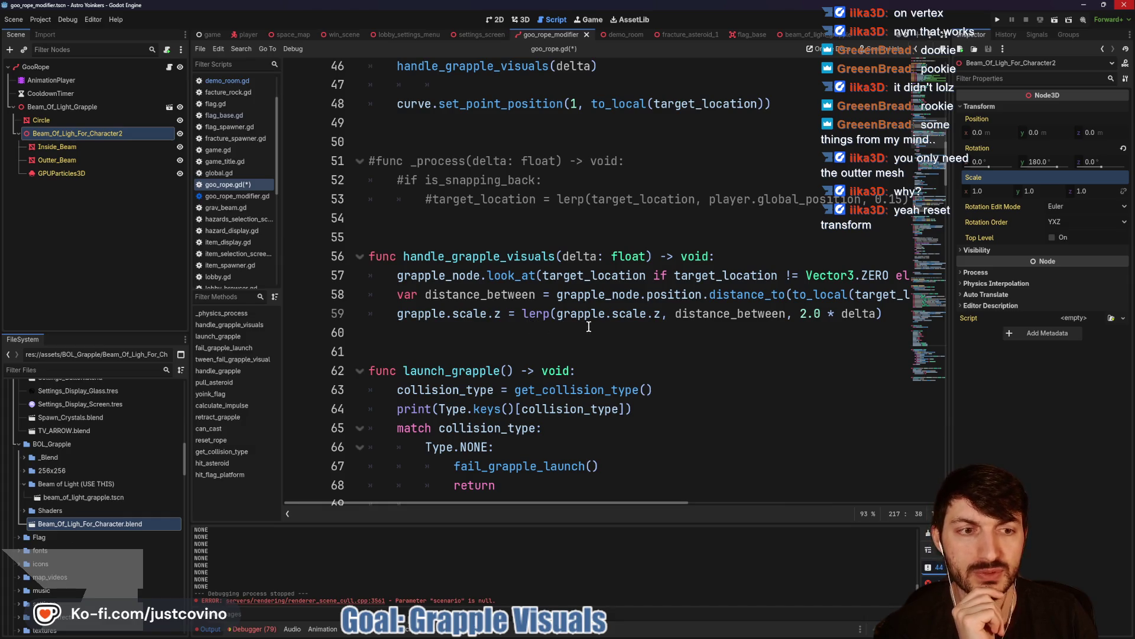
{"action": "scroll", "coordinate": [595, 327], "scroll_direction": "right", "scroll_amount": 3}
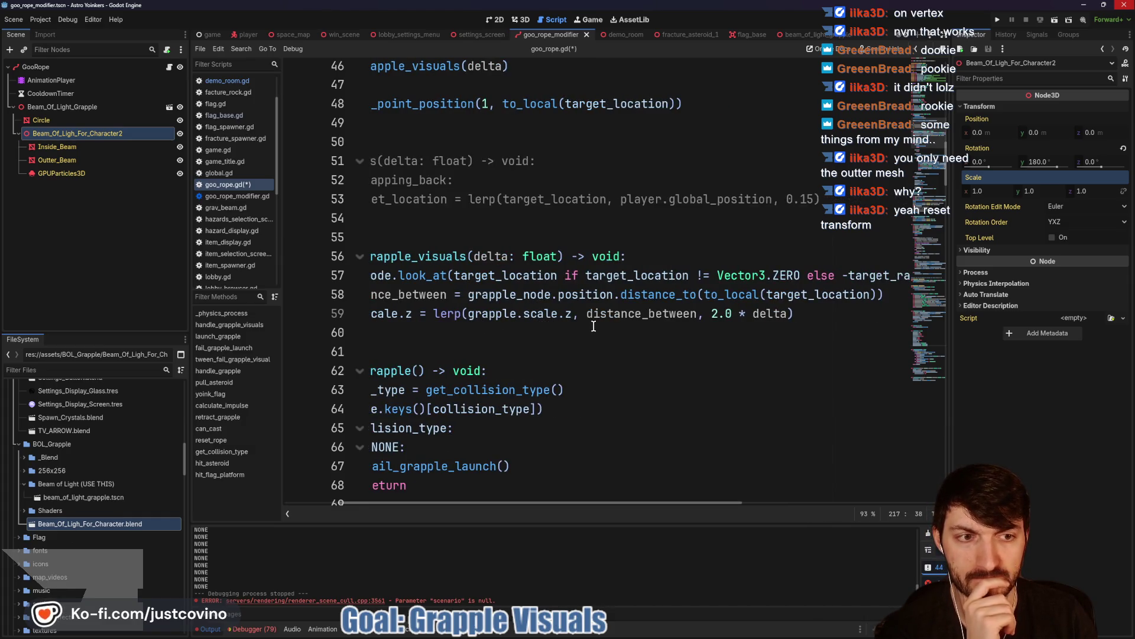
{"action": "scroll", "coordinate": [770, 312], "scroll_direction": "right", "scroll_amount": 8}
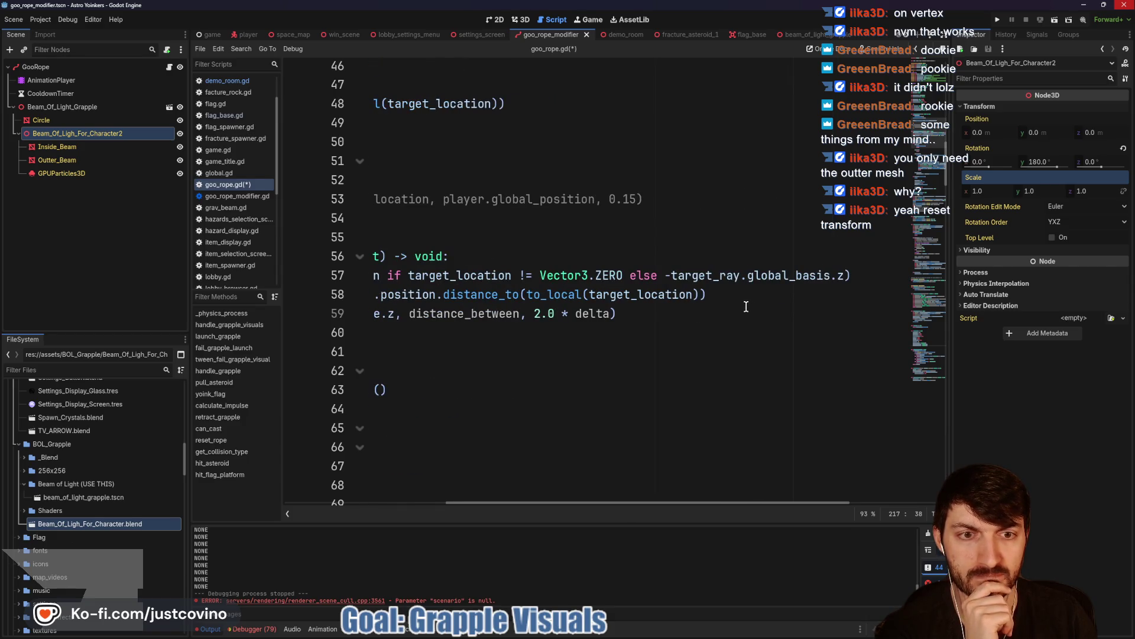
{"action": "scroll", "coordinate": [744, 307], "scroll_direction": "left", "scroll_amount": 3}
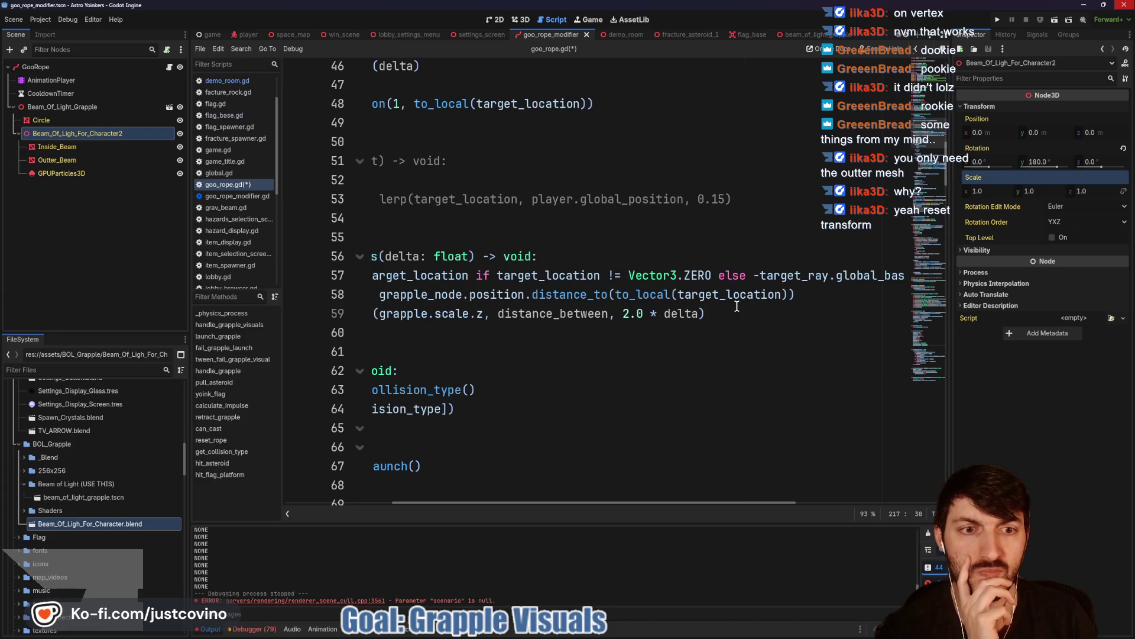
{"action": "scroll", "coordinate": [734, 306], "scroll_direction": "left", "scroll_amount": 3}
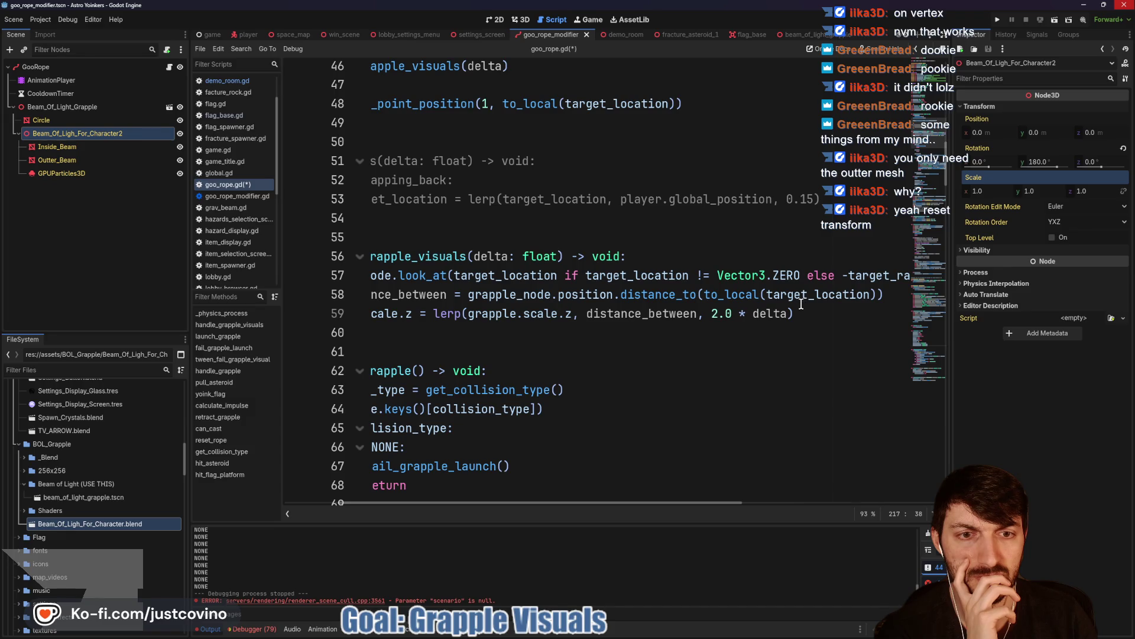
{"action": "mouse_move", "coordinate": [801, 304]}
{"action": "scroll", "coordinate": [743, 300], "scroll_direction": "left", "scroll_amount": 3}
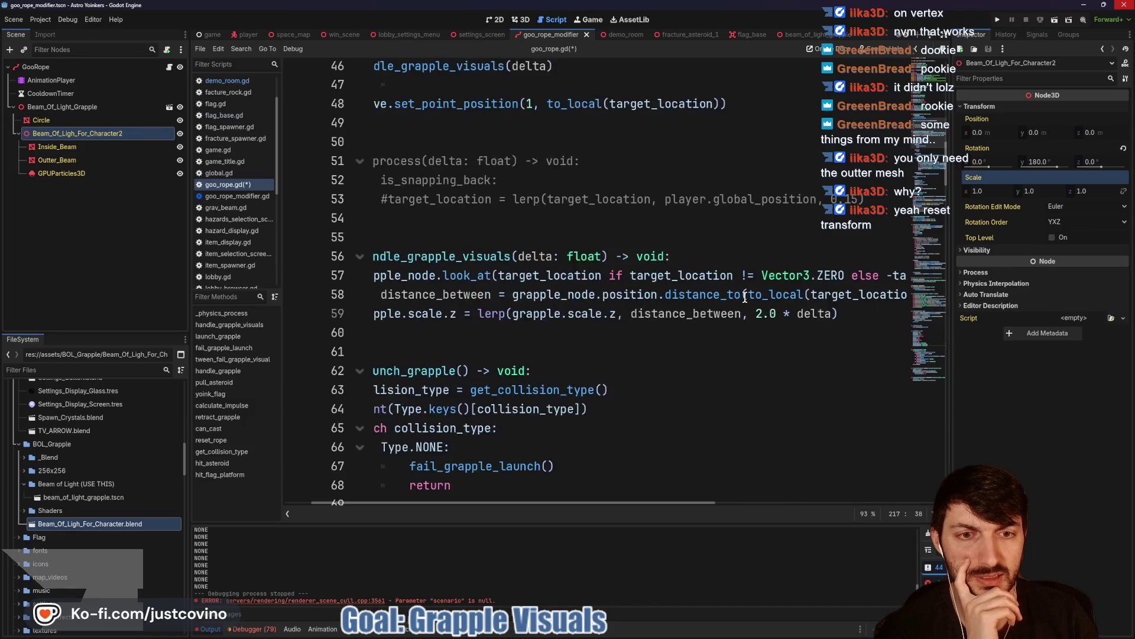
{"action": "double_click", "coordinate": [719, 275]}
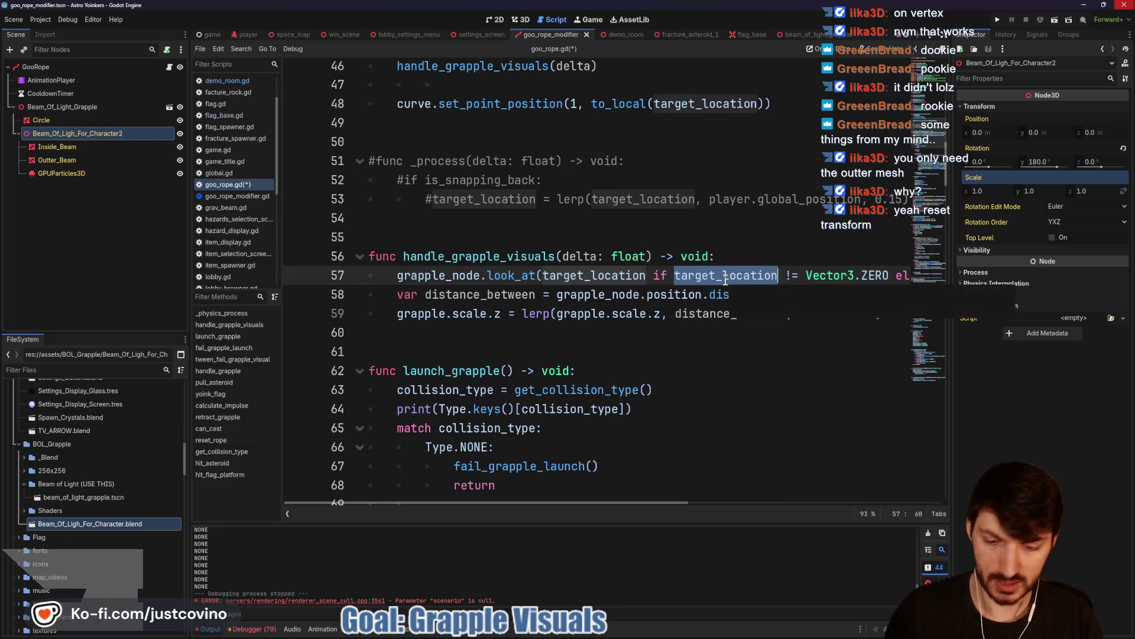
{"action": "key", "text": "ctrl+f"}
{"action": "left_click", "coordinate": [818, 514]}
{"action": "left_click", "coordinate": [817, 514]}
{"action": "left_click", "coordinate": [817, 515]}
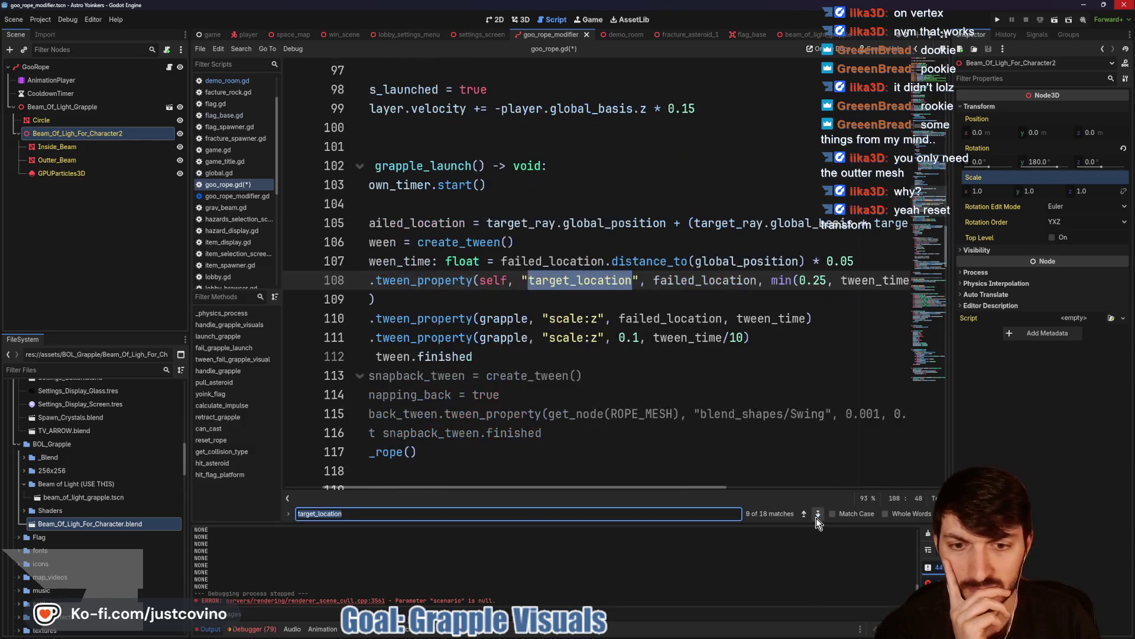
{"action": "scroll", "coordinate": [783, 471], "scroll_direction": "left", "scroll_amount": 2}
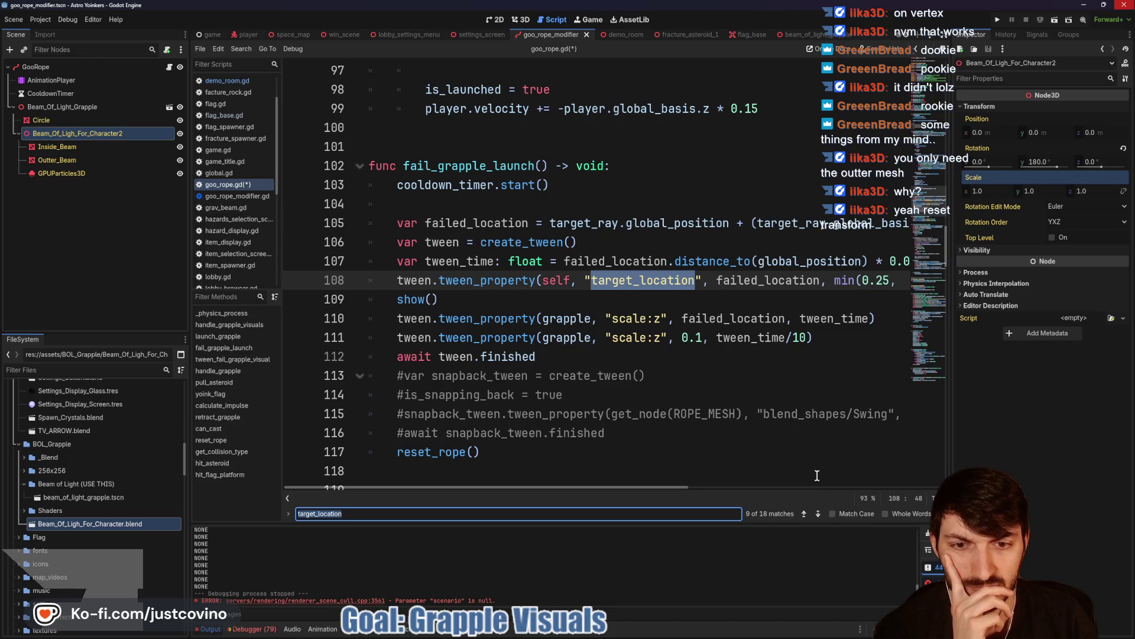
{"action": "left_click", "coordinate": [819, 516]}
{"action": "left_click", "coordinate": [818, 515]}
{"action": "left_click", "coordinate": [818, 516]}
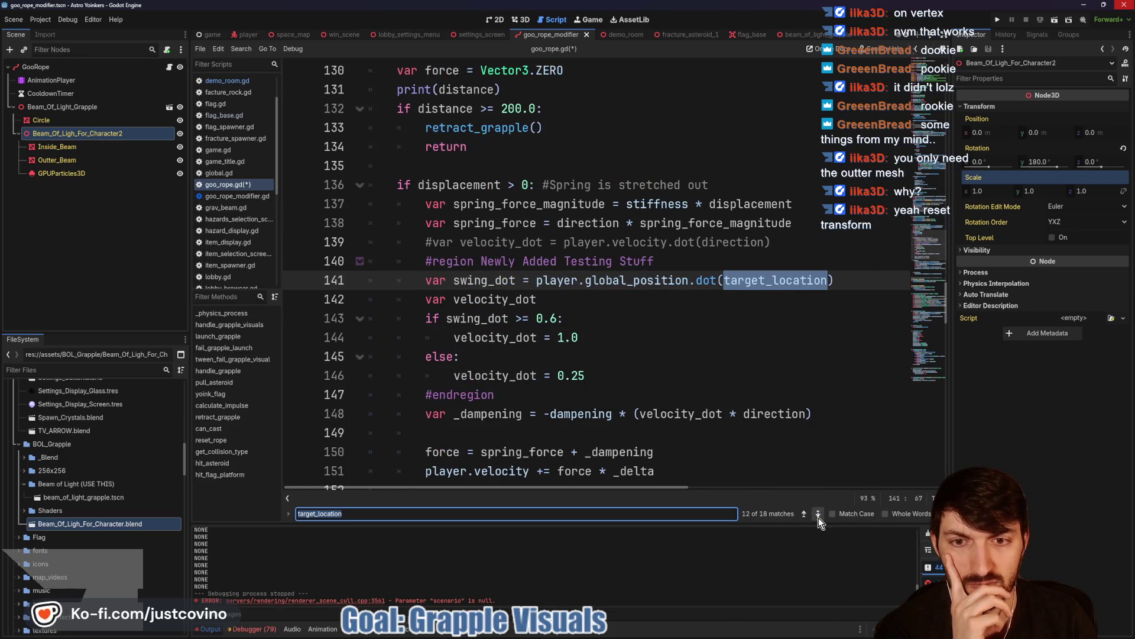
{"action": "left_click", "coordinate": [819, 516]}
{"action": "left_click", "coordinate": [818, 515]}
{"action": "left_click", "coordinate": [819, 516]}
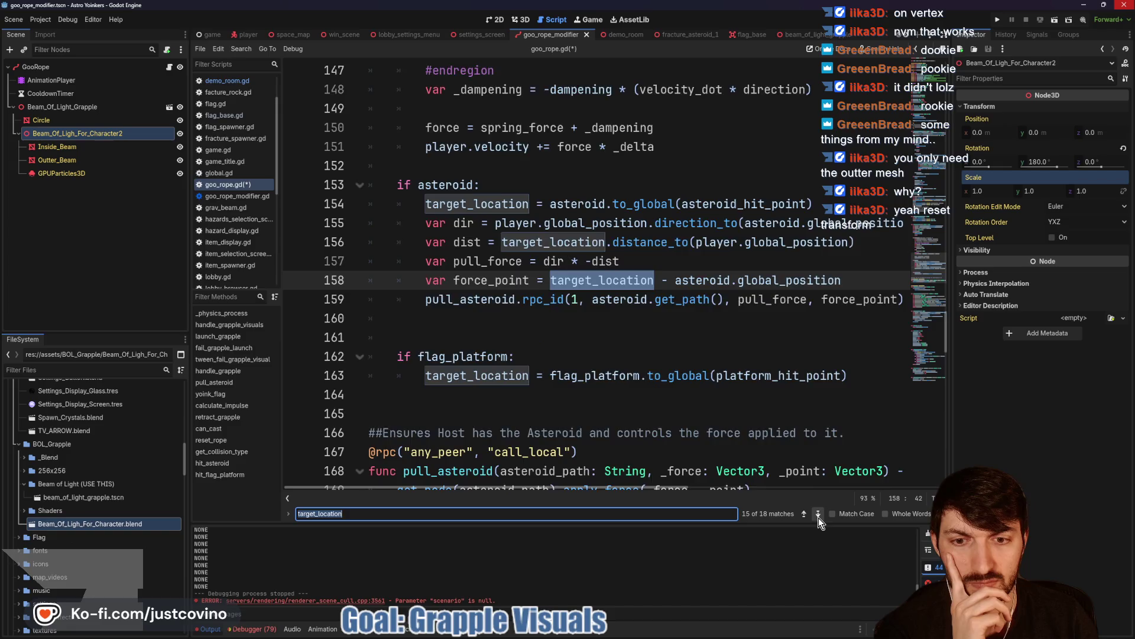
{"action": "left_click", "coordinate": [819, 516]}
{"action": "left_click", "coordinate": [818, 515]}
{"action": "left_click", "coordinate": [818, 516]}
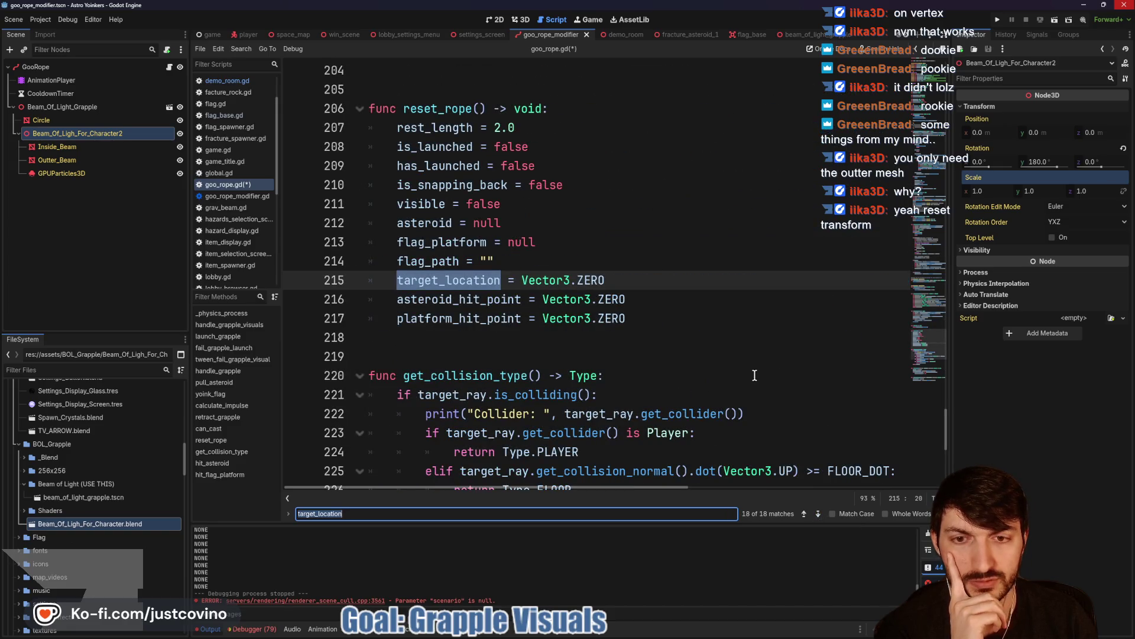
{"action": "scroll", "coordinate": [774, 421], "scroll_direction": "up", "scroll_amount": 20}
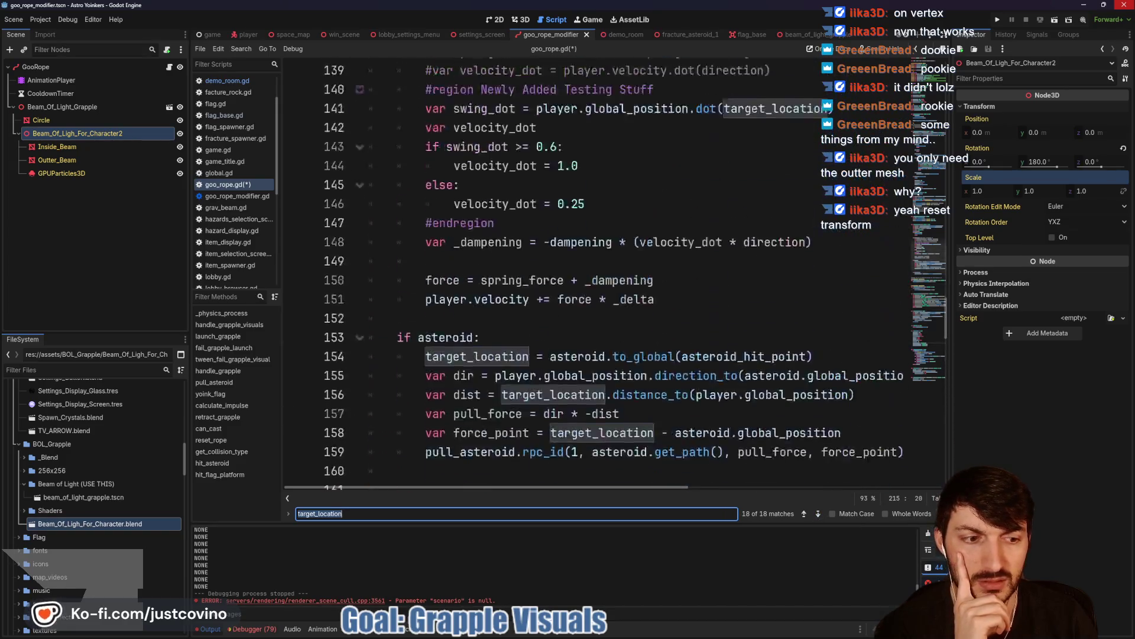
{"action": "key", "text": "Escape"}
{"action": "scroll", "coordinate": [702, 387], "scroll_direction": "up", "scroll_amount": 20}
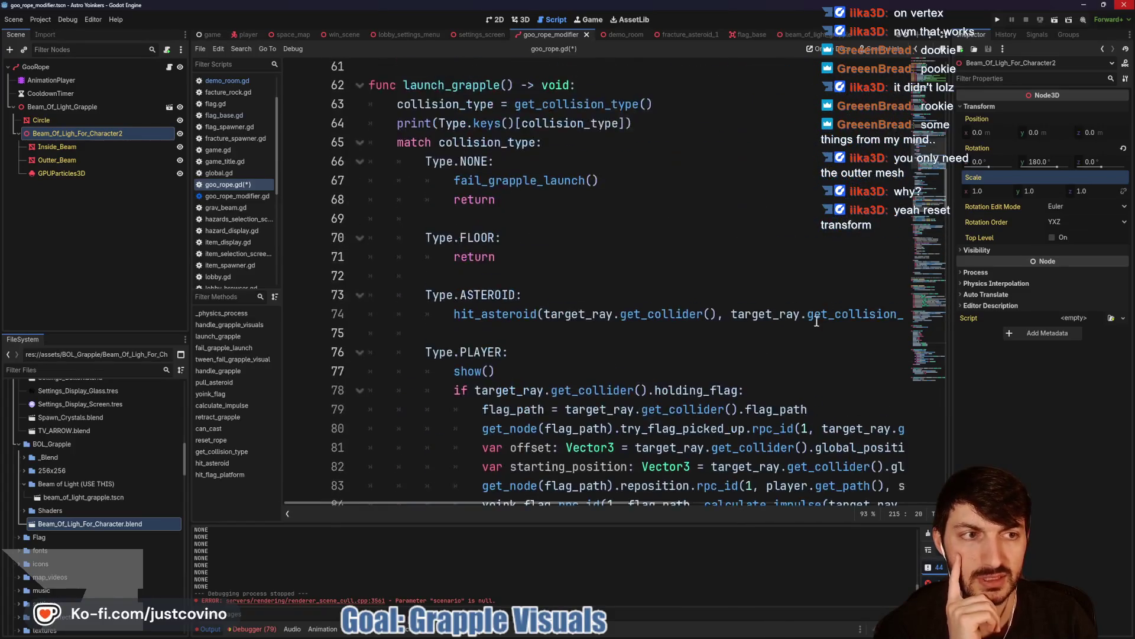
{"action": "scroll", "coordinate": [816, 322], "scroll_direction": "up", "scroll_amount": 10}
{"action": "scroll", "coordinate": [814, 320], "scroll_direction": "down", "scroll_amount": 4}
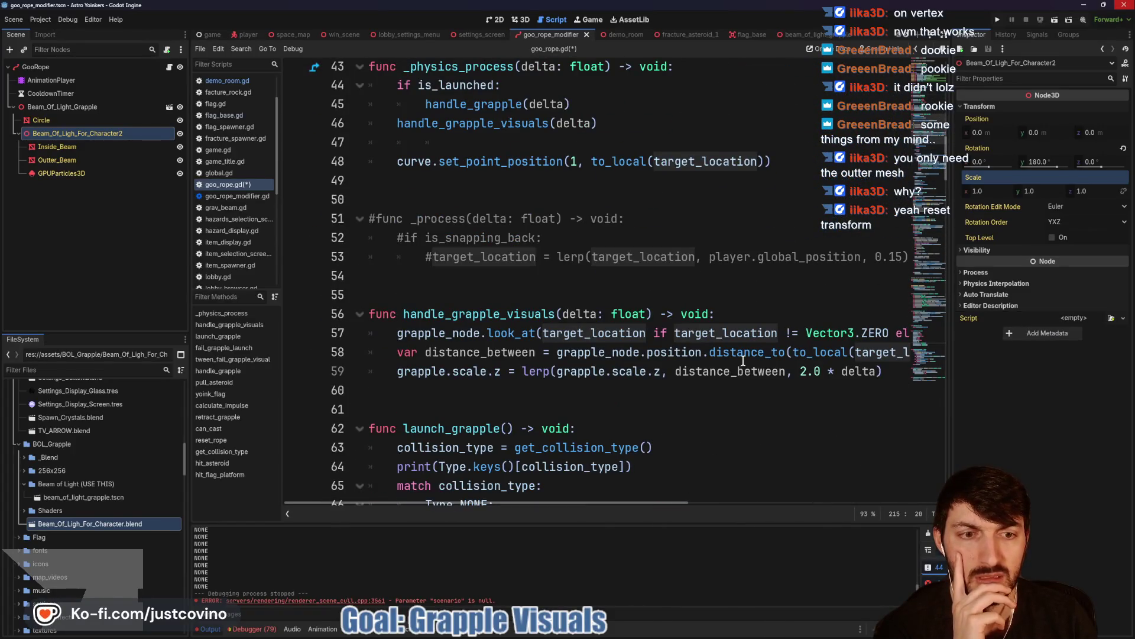
{"action": "scroll", "coordinate": [744, 360], "scroll_direction": "right", "scroll_amount": 10}
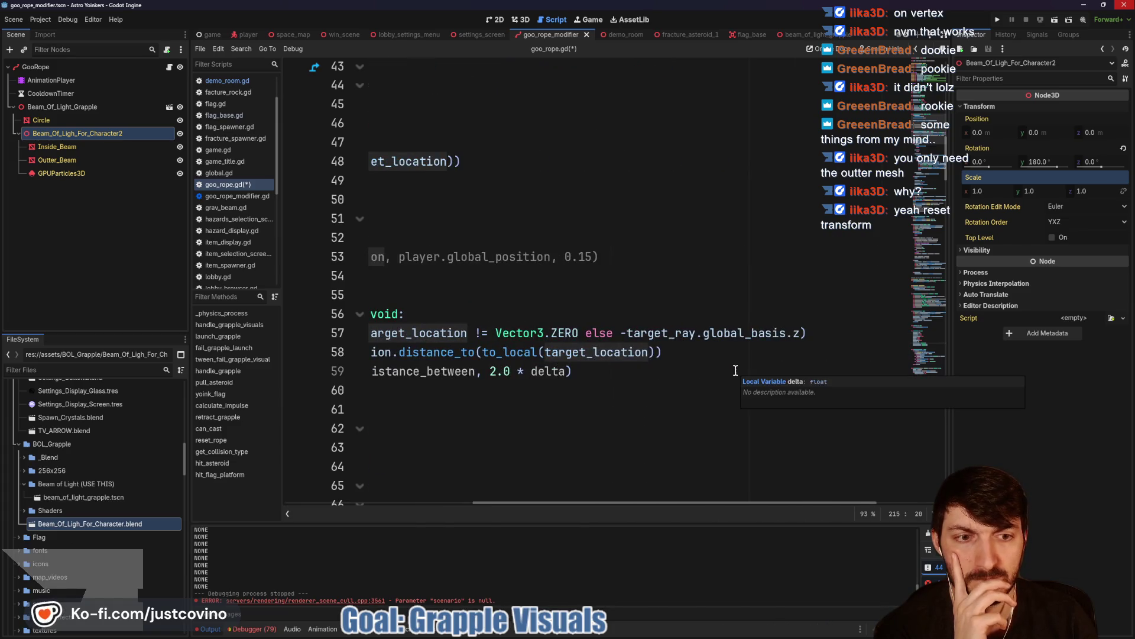
{"action": "scroll", "coordinate": [746, 382], "scroll_direction": "left", "scroll_amount": 3}
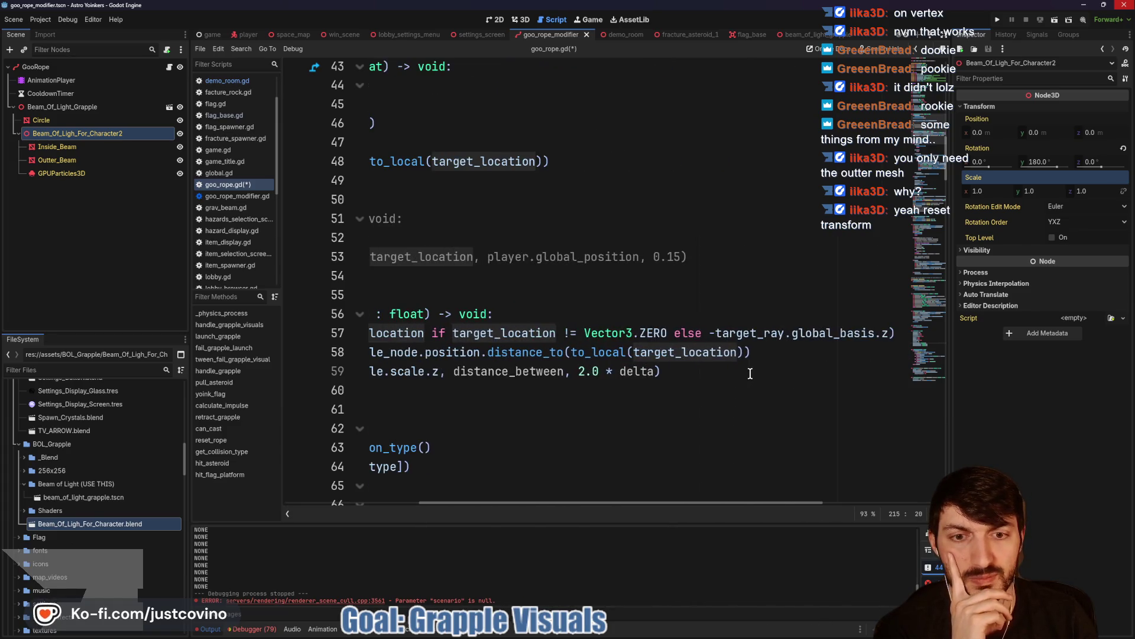
{"action": "scroll", "coordinate": [774, 366], "scroll_direction": "left", "scroll_amount": 3}
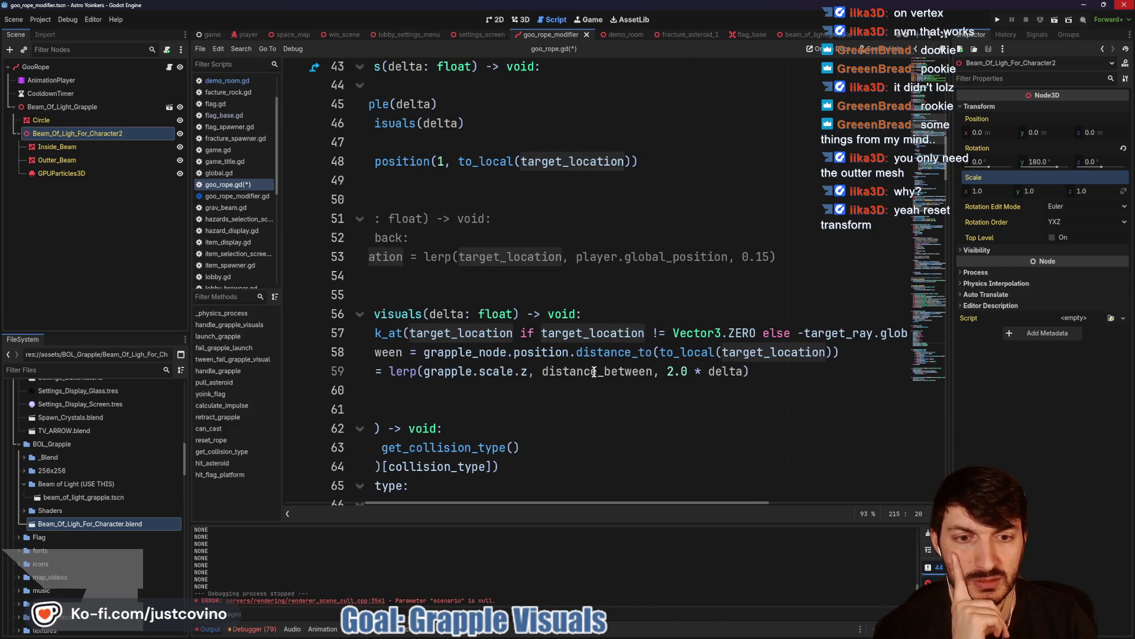
{"action": "scroll", "coordinate": [593, 371], "scroll_direction": "left", "scroll_amount": 5}
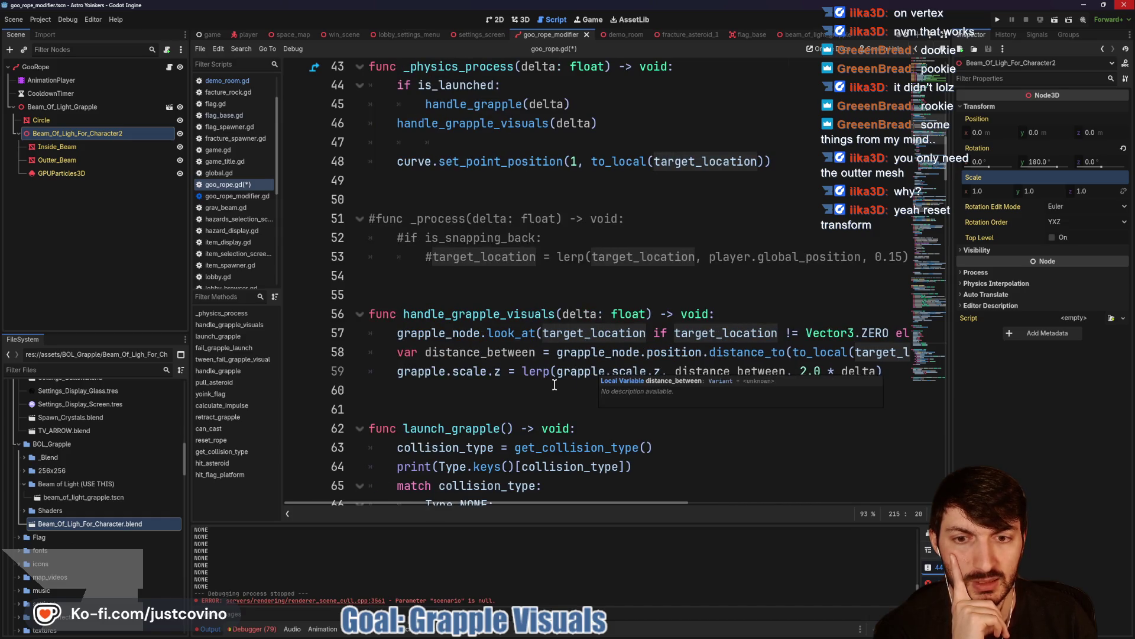
- On line 60 add grapple.scale.z = clampf(grapple.scale.z, 0.0, 1.0) and save the script
{"action": "left_click", "coordinate": [474, 390]}
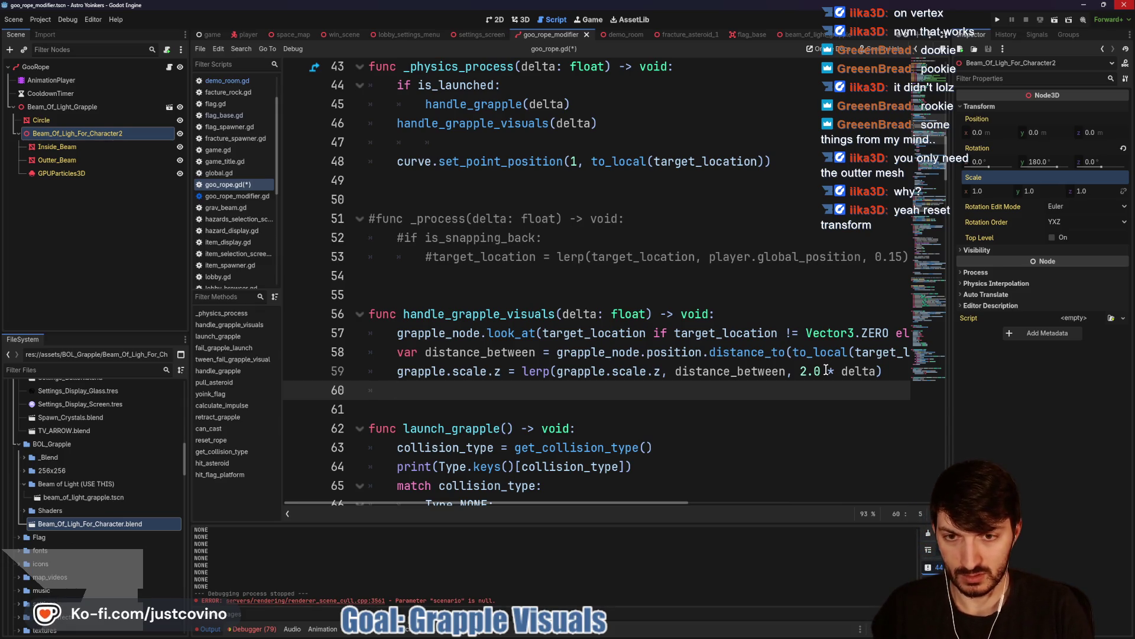
{"action": "type", "text": "grapple."}
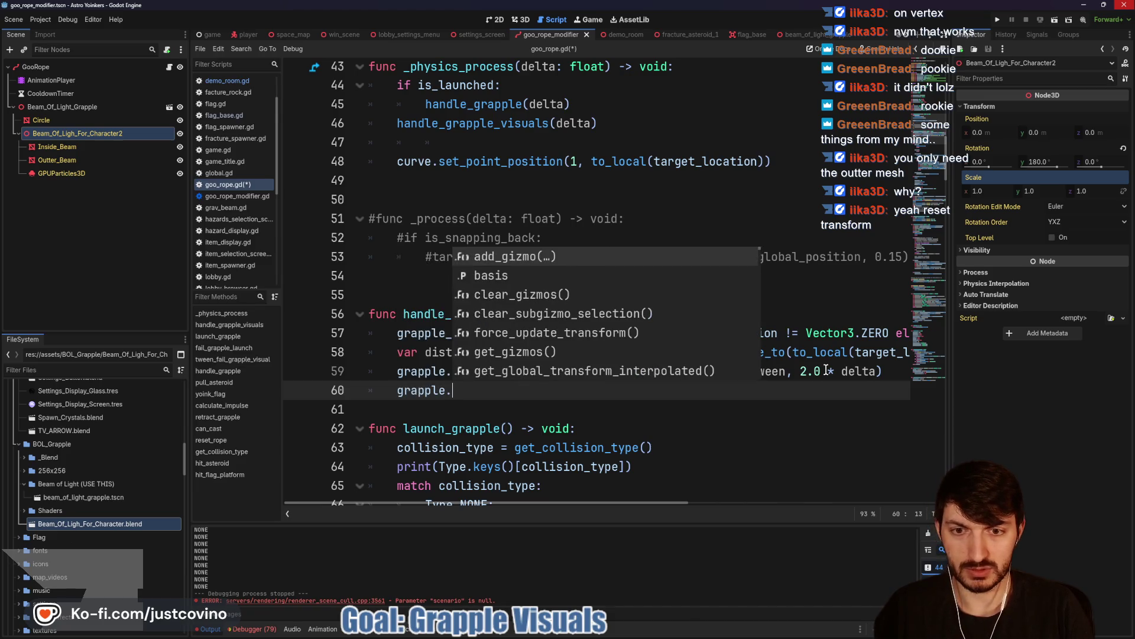
{"action": "type", "text": "scale.z"}
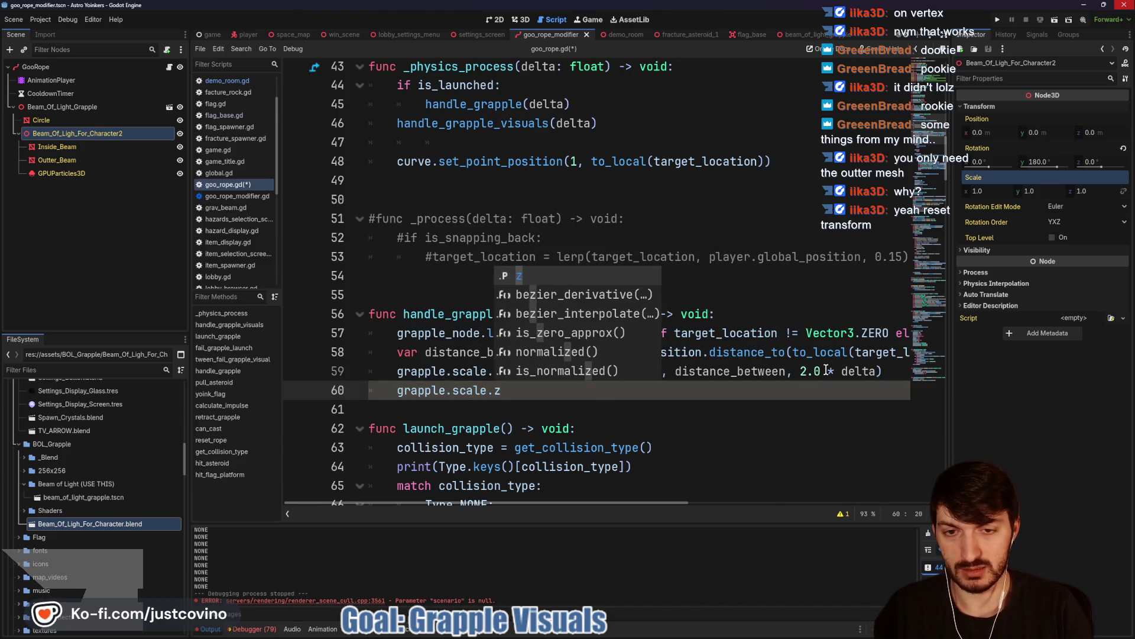
{"action": "type", "text": " = clam"}
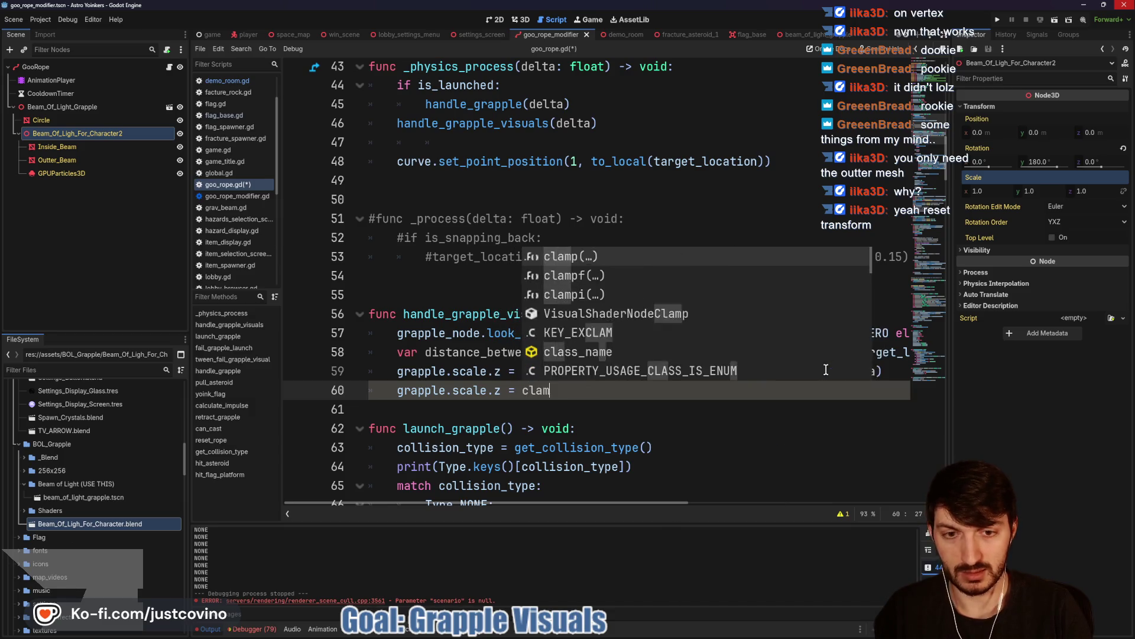
{"action": "type", "text": "pf"}
{"action": "key", "text": "Return"}
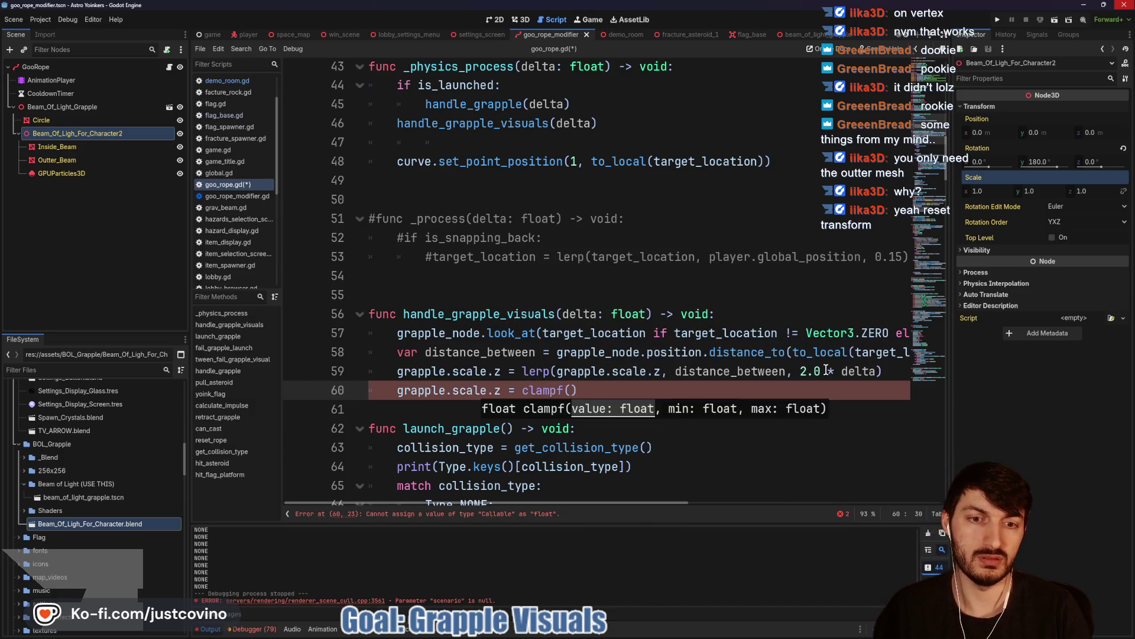
{"action": "type", "text": "apple.scale_z"}
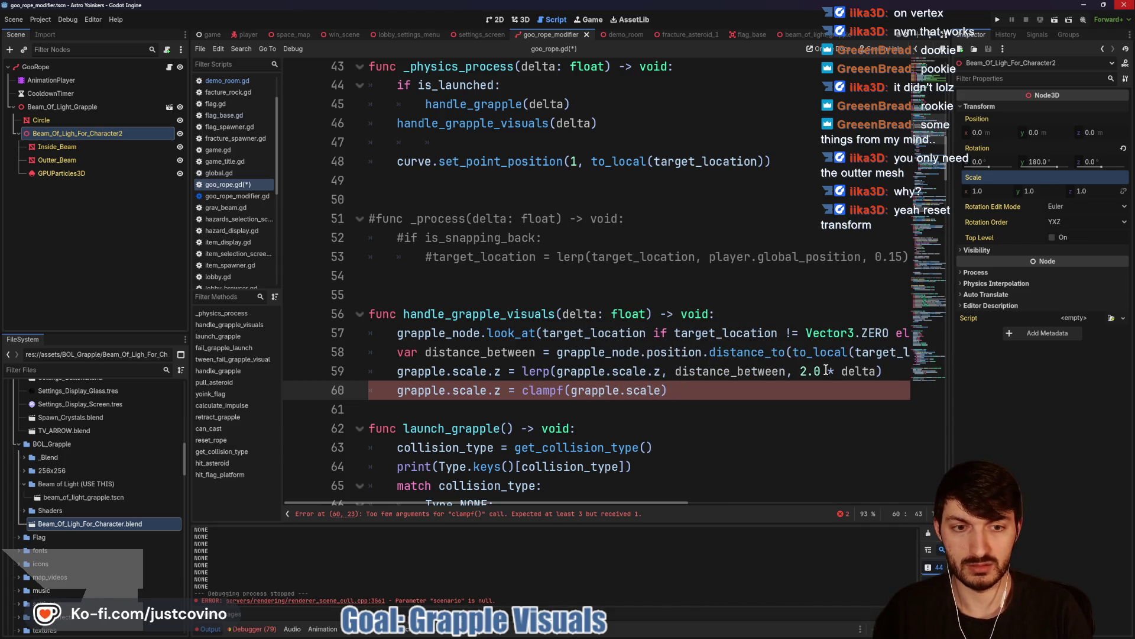
{"action": "type", "text": ".z, 0.0"}
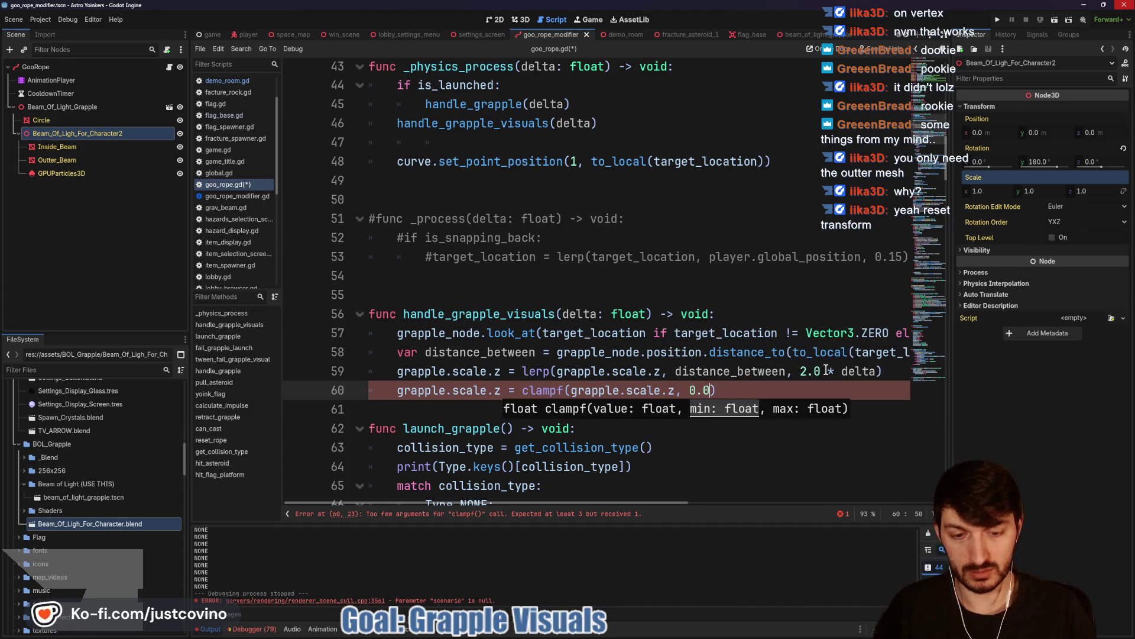
{"action": "type", "text": ", 1.0"}
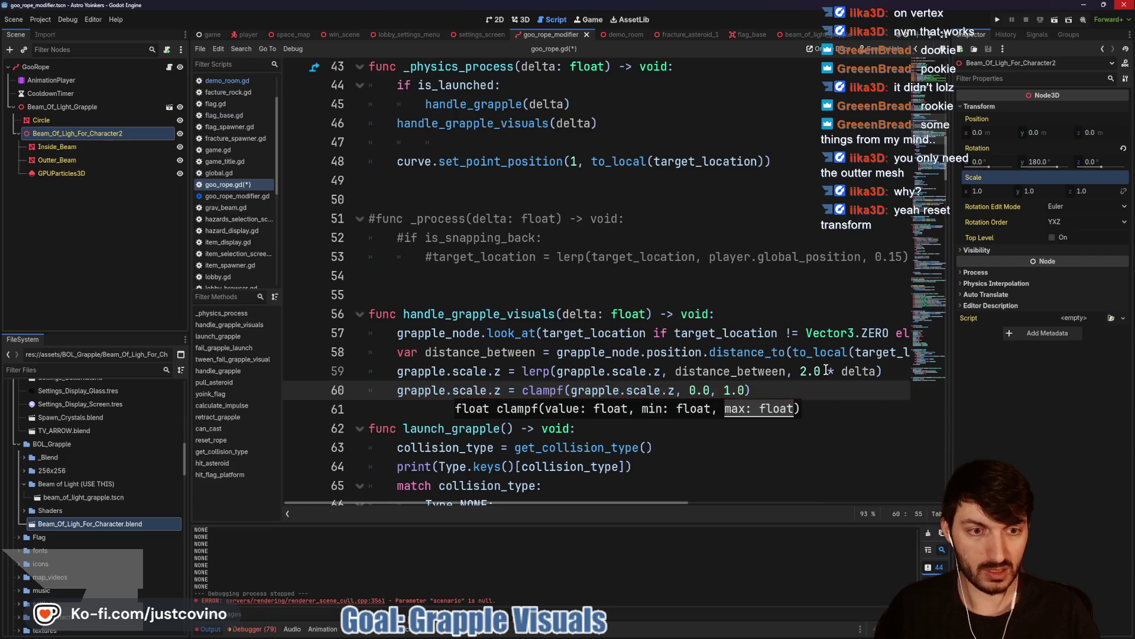
{"action": "key", "text": "ctrl+s"}
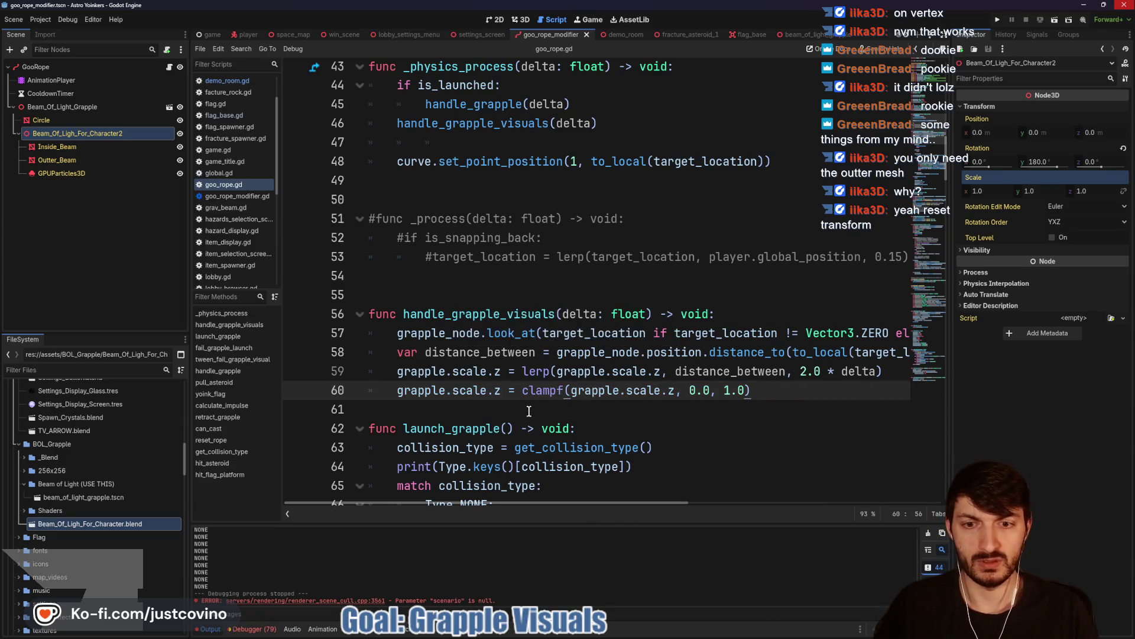
- Add a blank line before launch_grapple and set the beam's Scale z to 0
{"action": "left_click", "coordinate": [529, 409]}
{"action": "key", "text": "Return"}
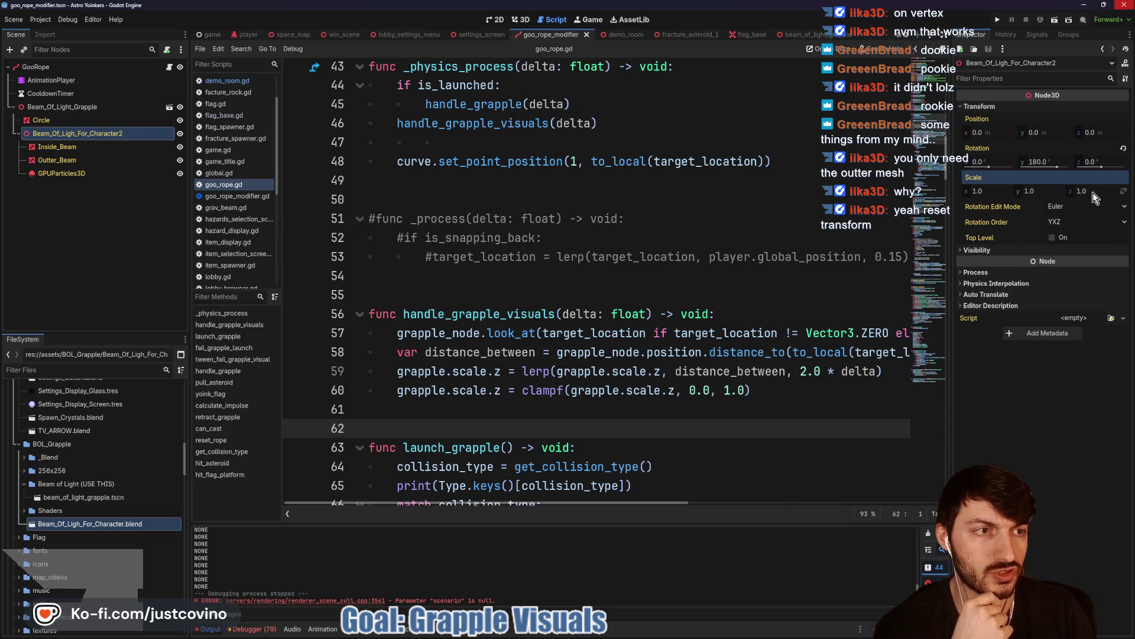
{"action": "type", "text": "0"}
{"action": "key", "text": "Return"}
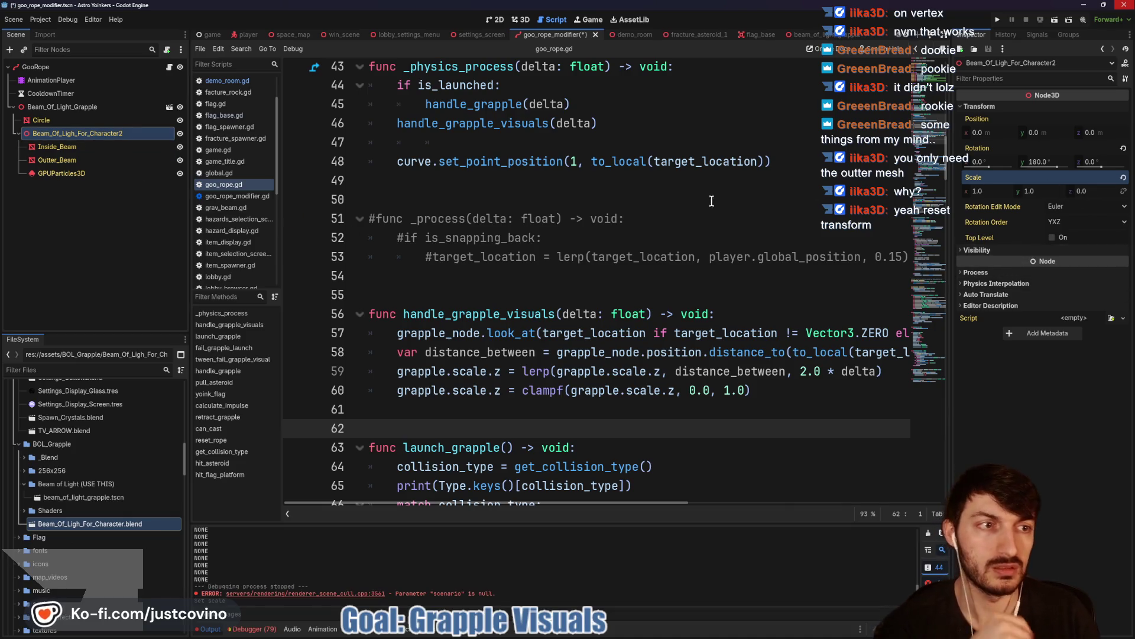
- Save the rope modifier scene, run demo_room, fire the grapple at the asteroid, then stop
{"action": "left_click", "coordinate": [541, 35]}
{"action": "key", "text": "ctrl+s"}
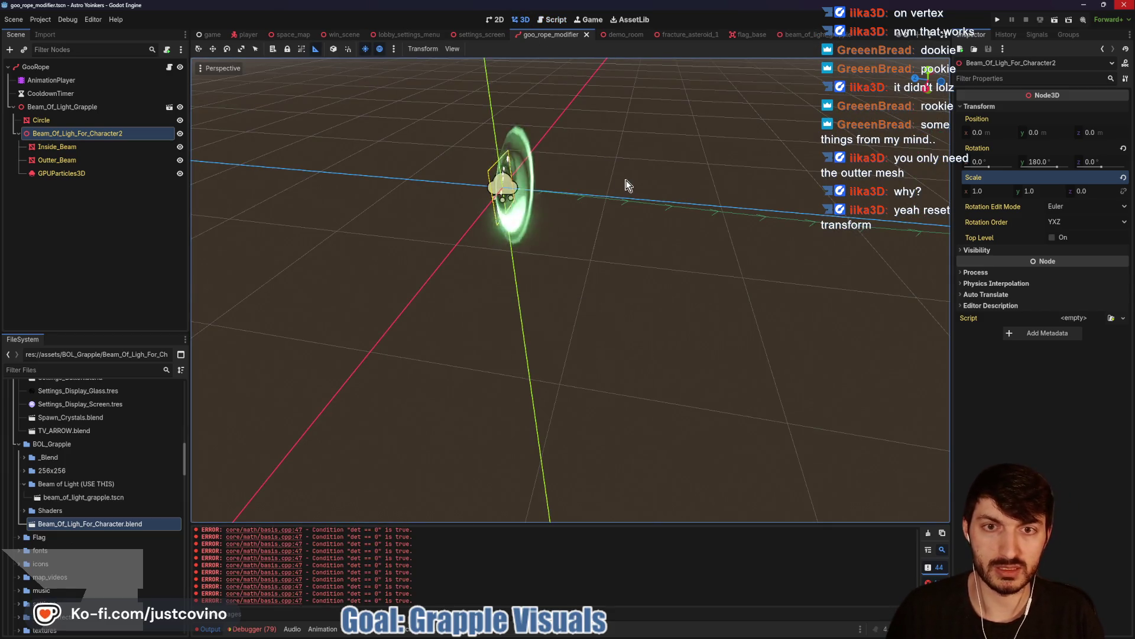
{"action": "left_click", "coordinate": [616, 34]}
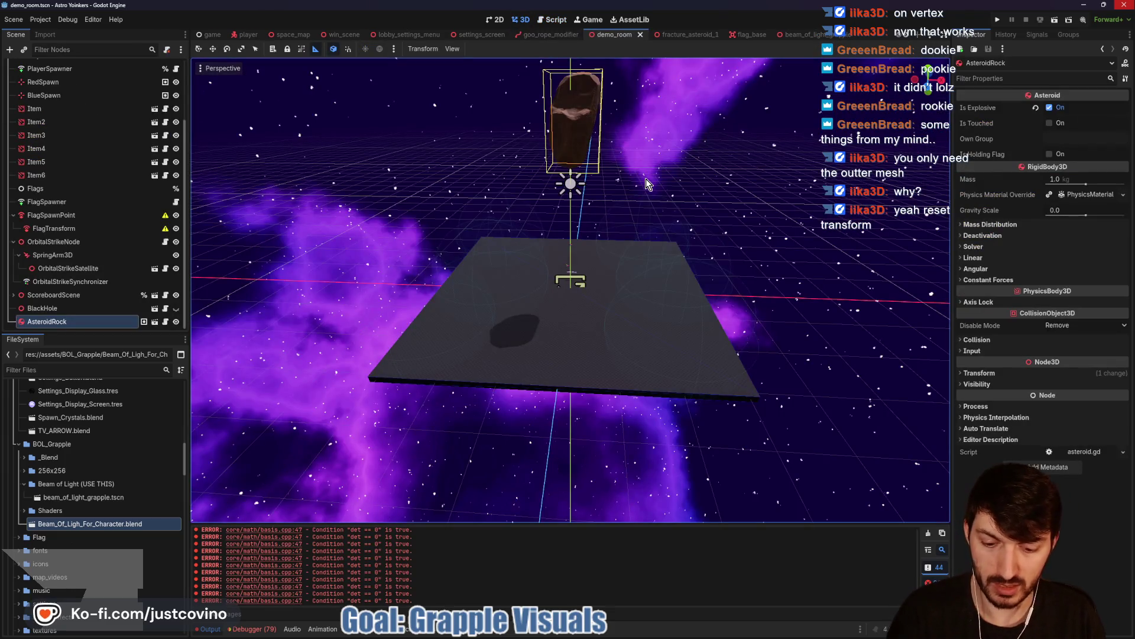
{"action": "key", "text": "F6"}
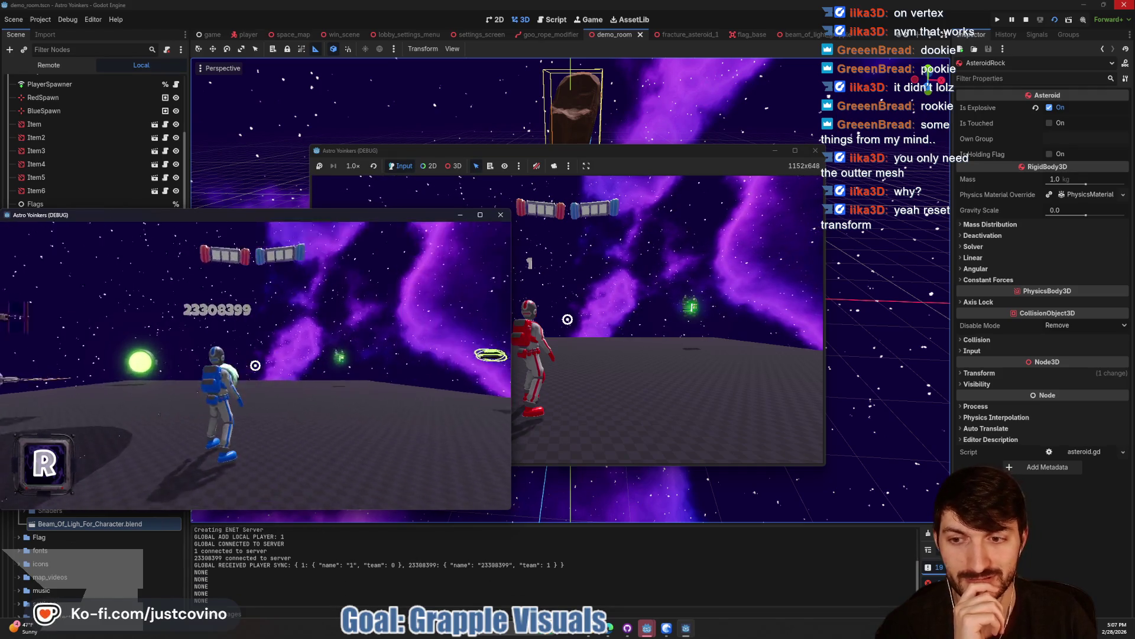
{"action": "left_click", "coordinate": [256, 365]}
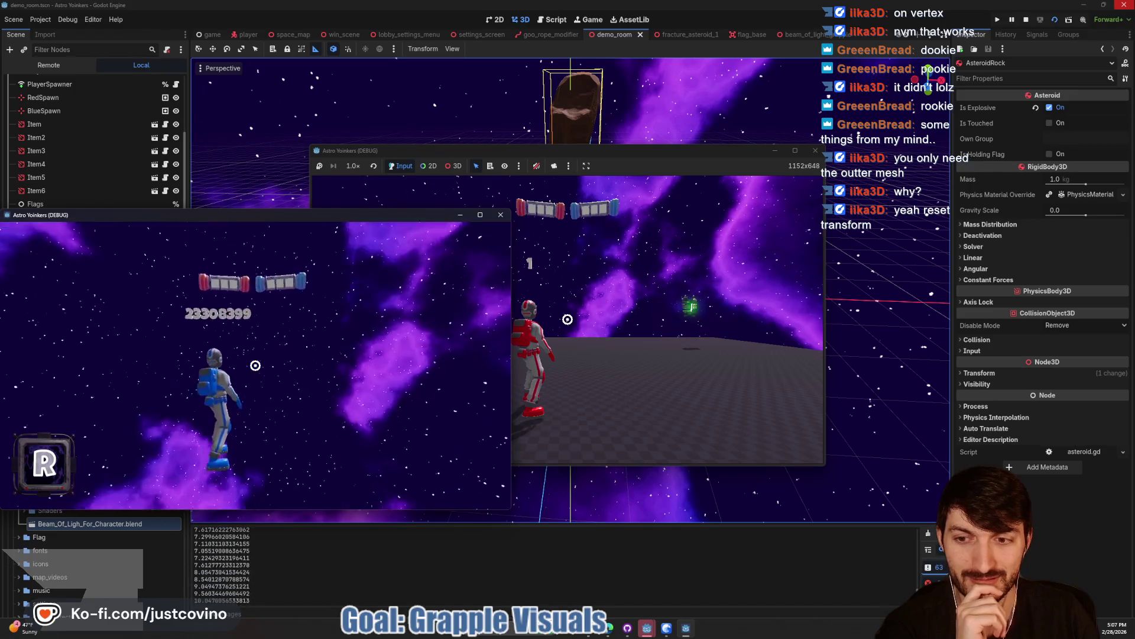
{"action": "key", "text": "F8"}
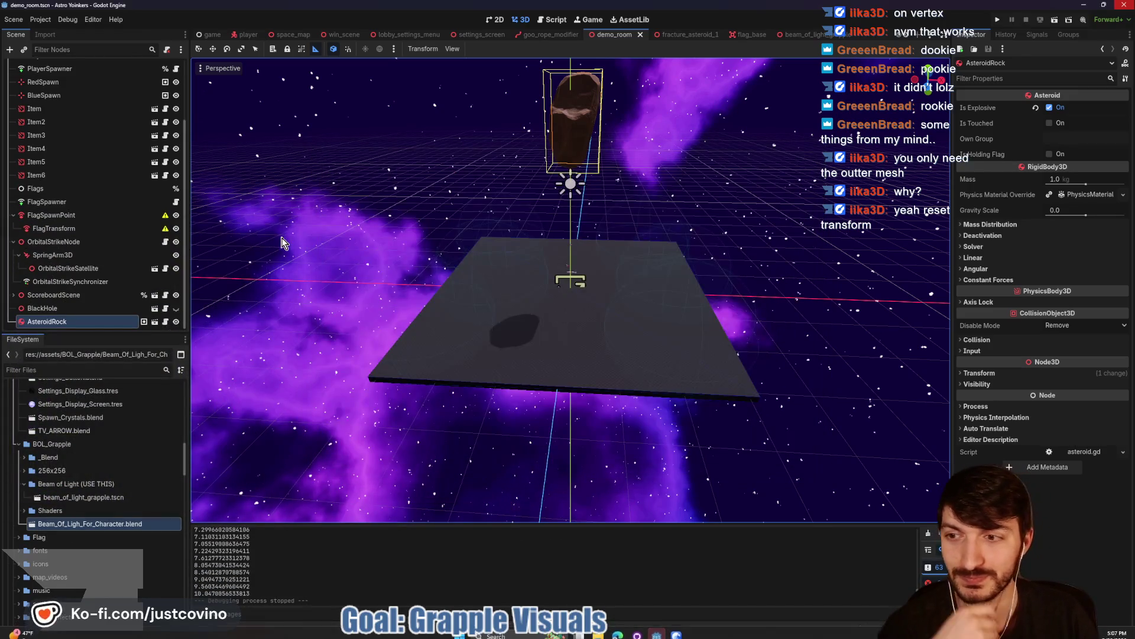
- Change the beam's Scale z from 0.1 to 0.001 and save the goo_rope_modifier scene
{"action": "left_click", "coordinate": [556, 35]}
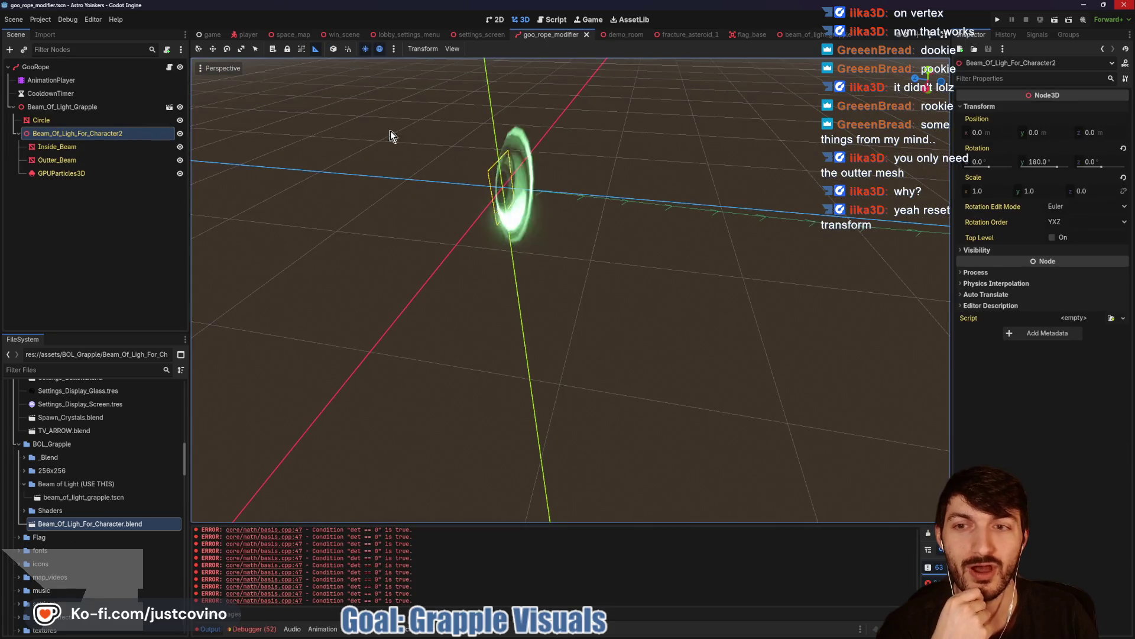
{"action": "left_click", "coordinate": [1094, 191]}
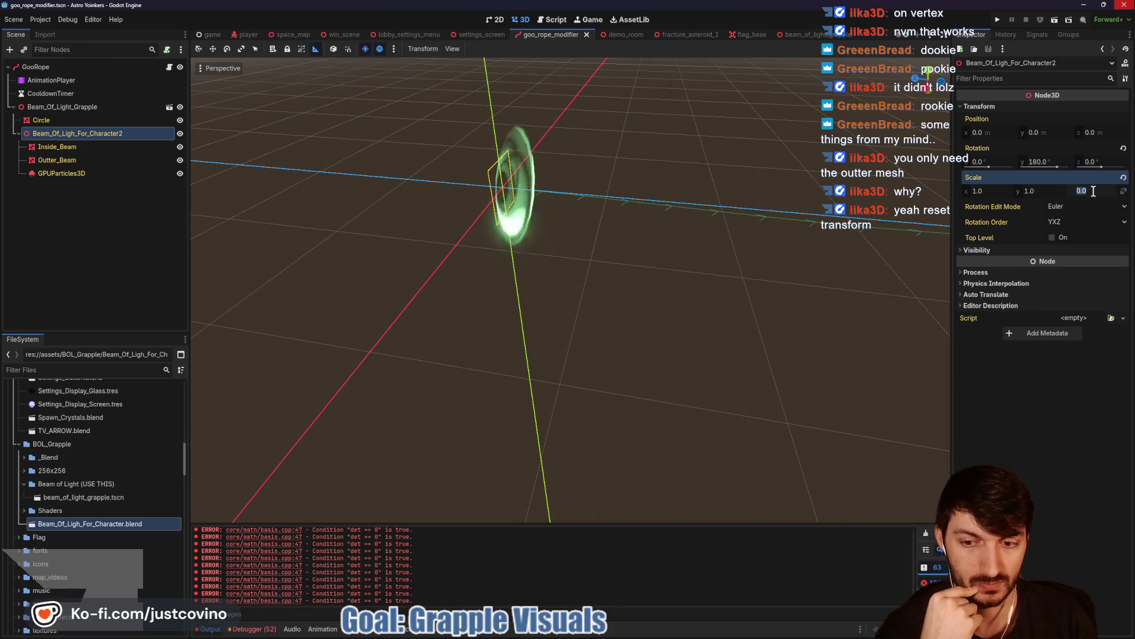
{"action": "type", "text": "0.1"}
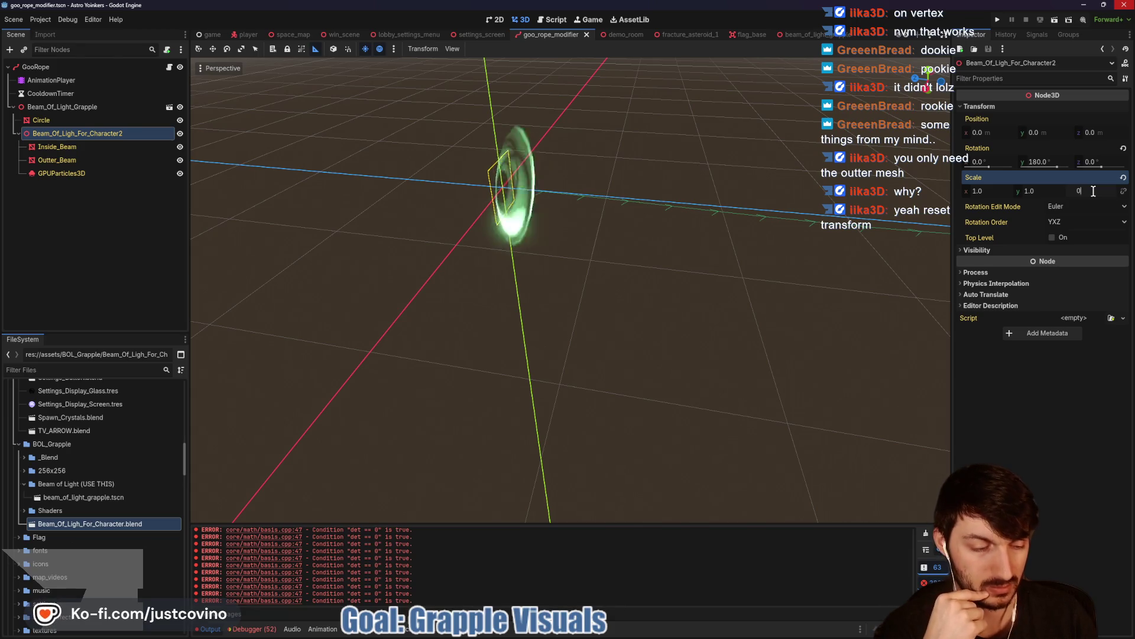
{"action": "key", "text": "Return"}
{"action": "scroll", "coordinate": [842, 268], "scroll_direction": "down", "scroll_amount": 5}
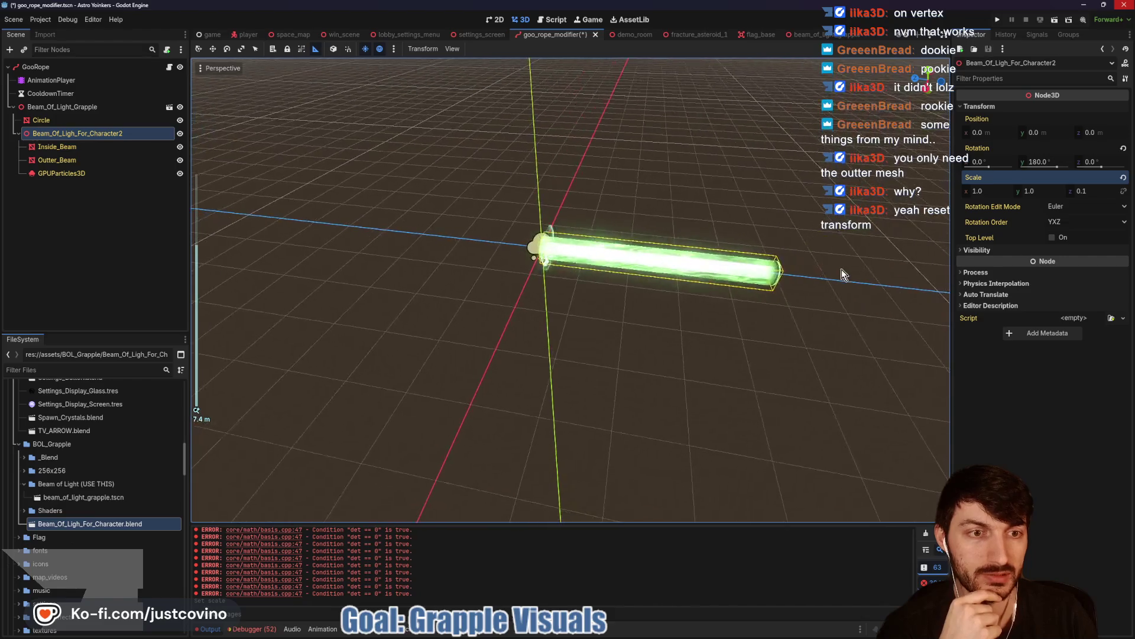
{"action": "left_click", "coordinate": [1089, 190]}
{"action": "type", "text": "0.001"}
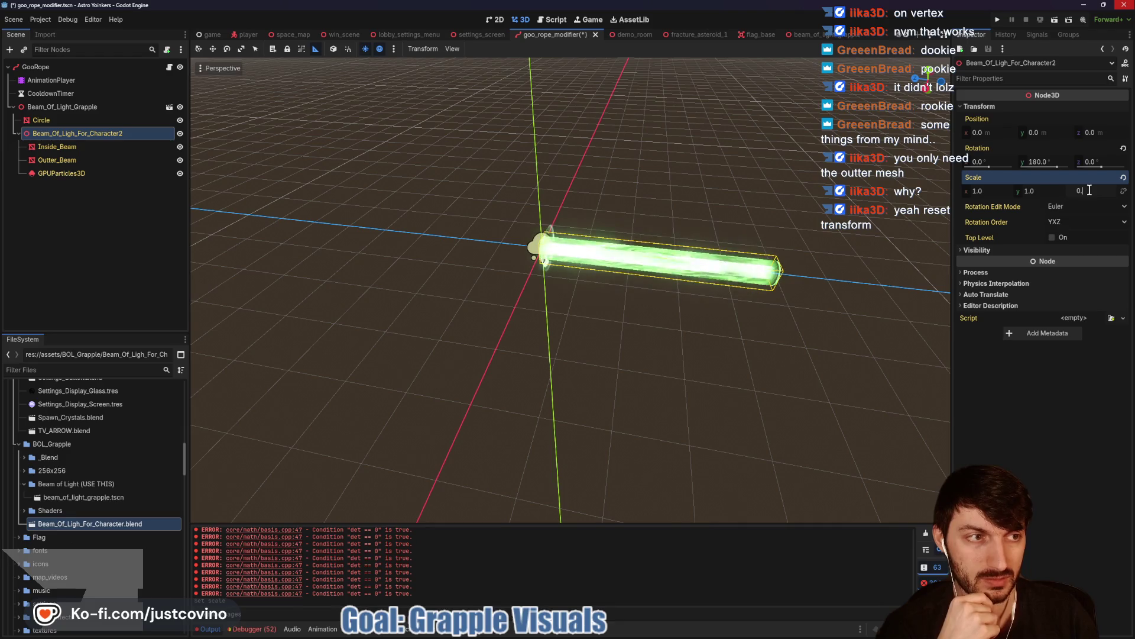
{"action": "key", "text": "Return"}
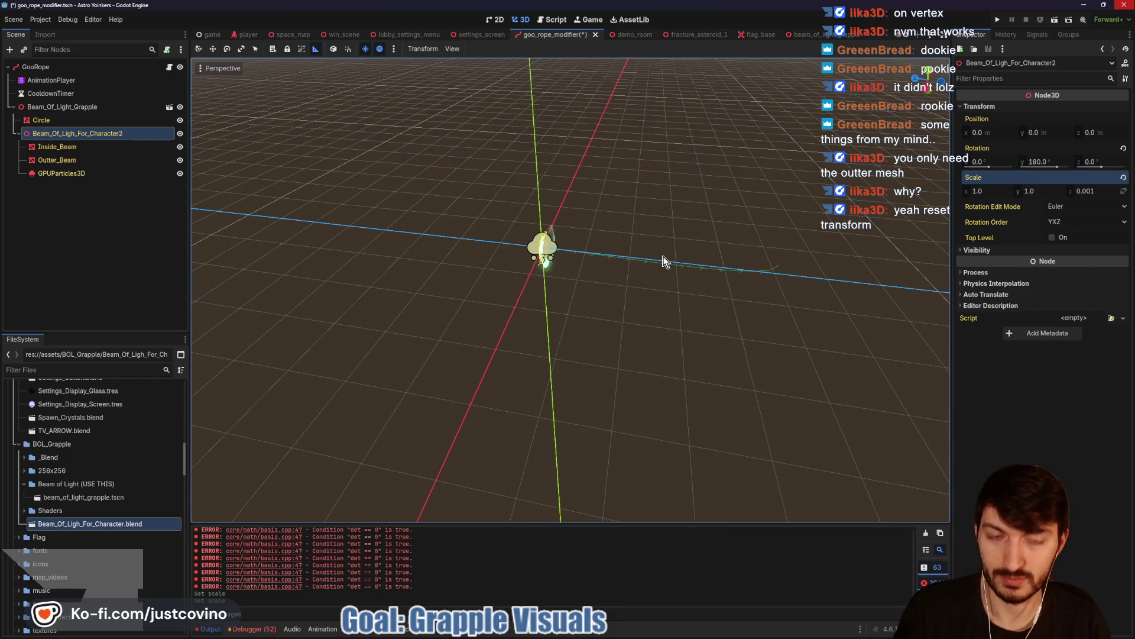
{"action": "key", "text": "ctrl+s"}
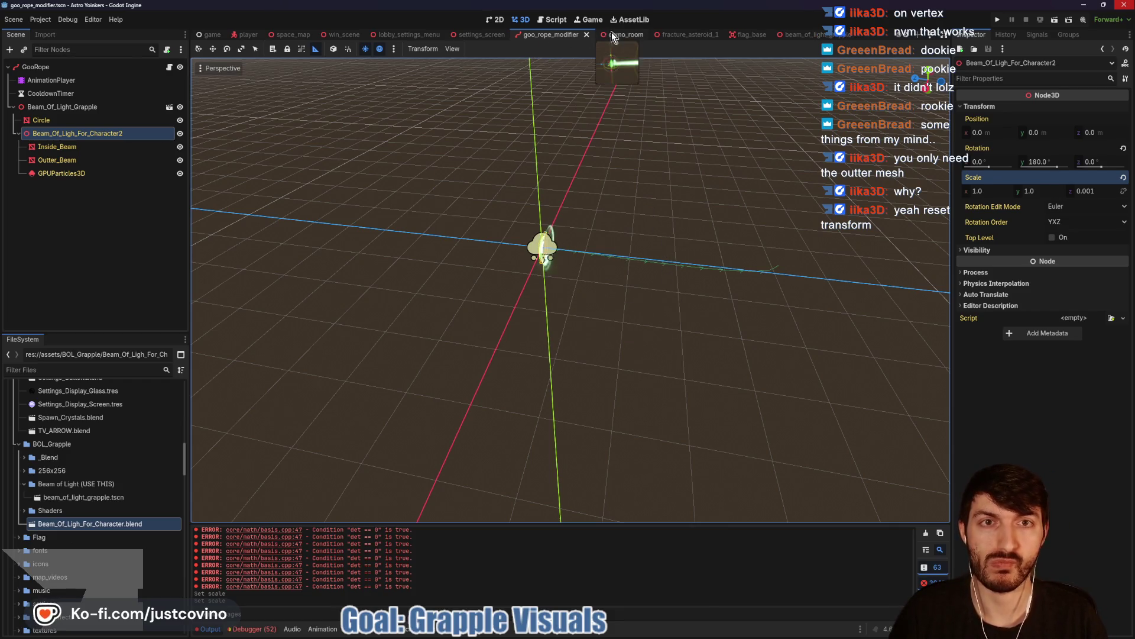
{"action": "left_click", "coordinate": [613, 34]}
{"action": "key", "text": "F6"}
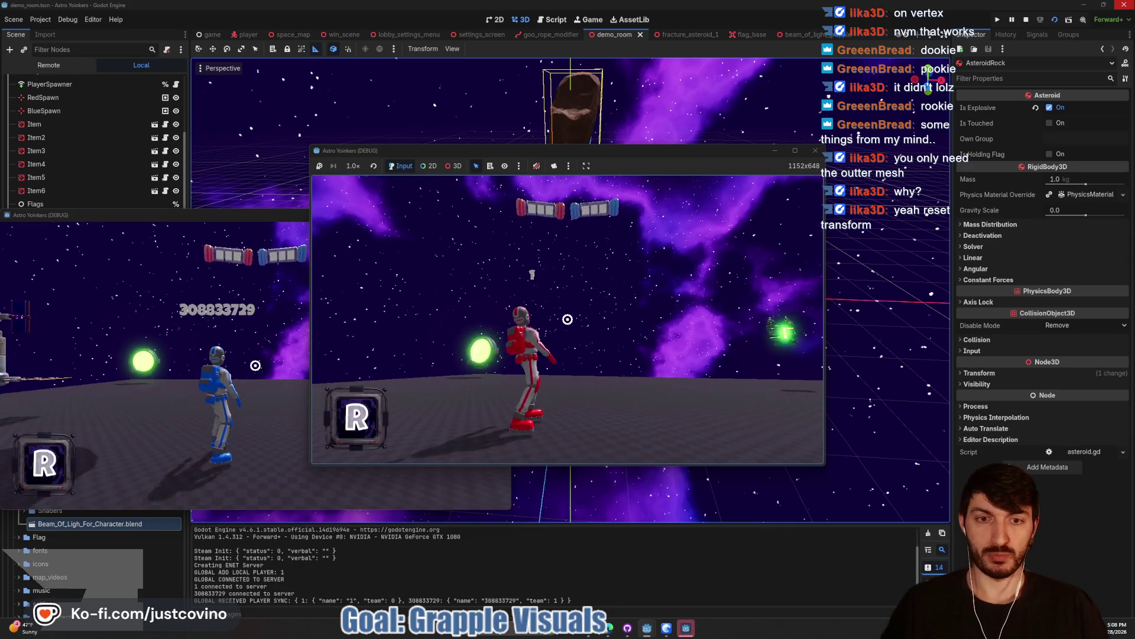
{"action": "left_click", "coordinate": [567, 319]}
{"action": "left_click", "coordinate": [567, 319]}
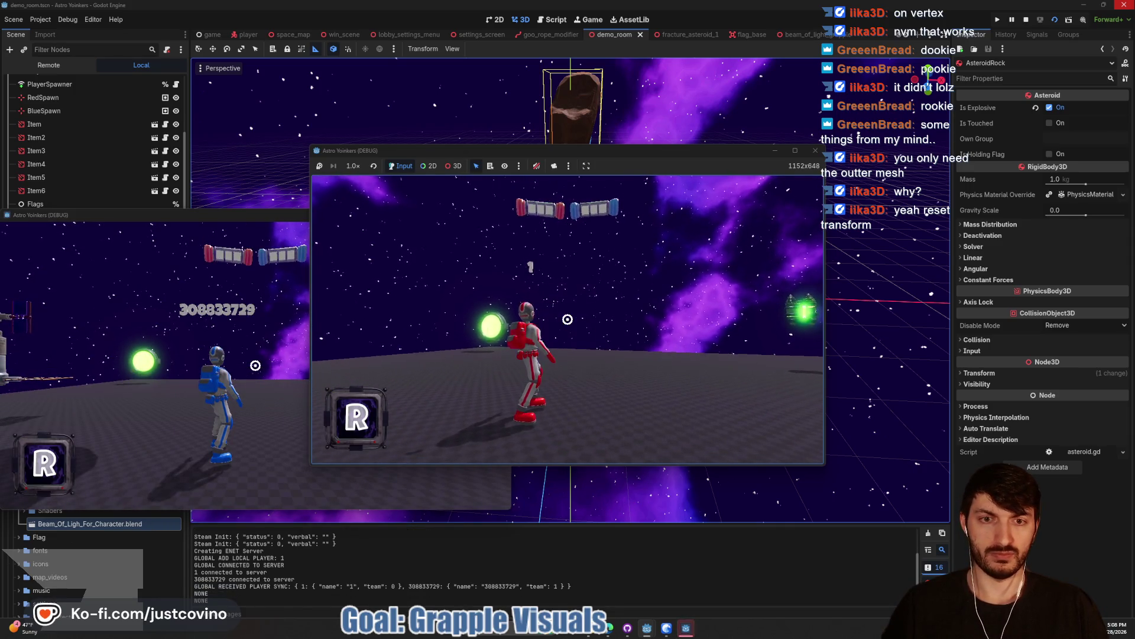
{"action": "left_click", "coordinate": [567, 320]}
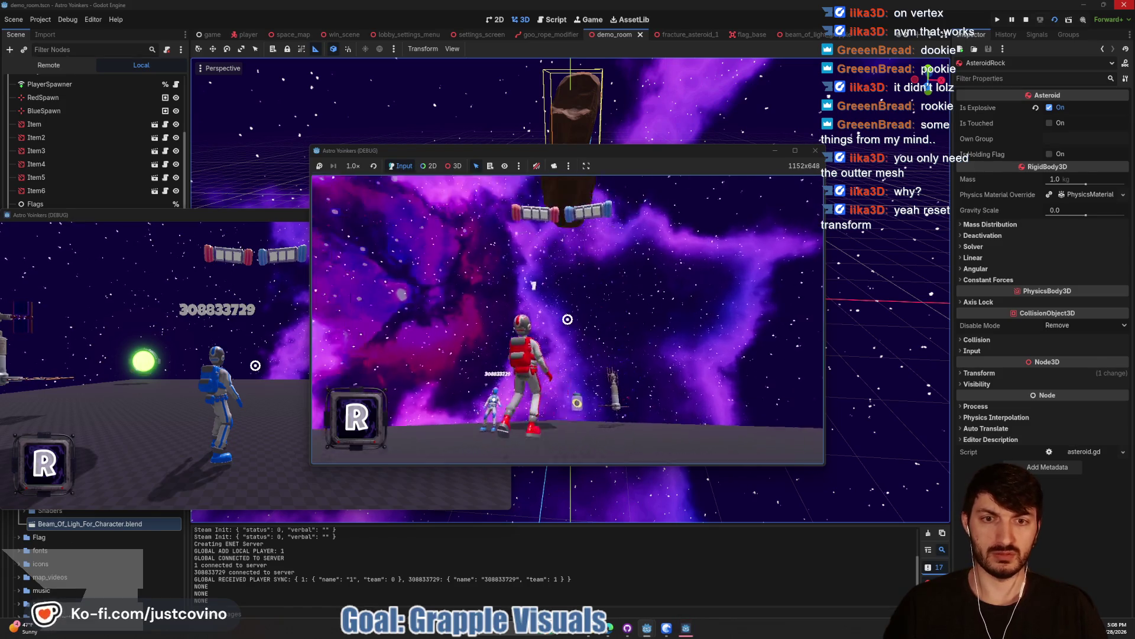
{"action": "left_click", "coordinate": [568, 319]}
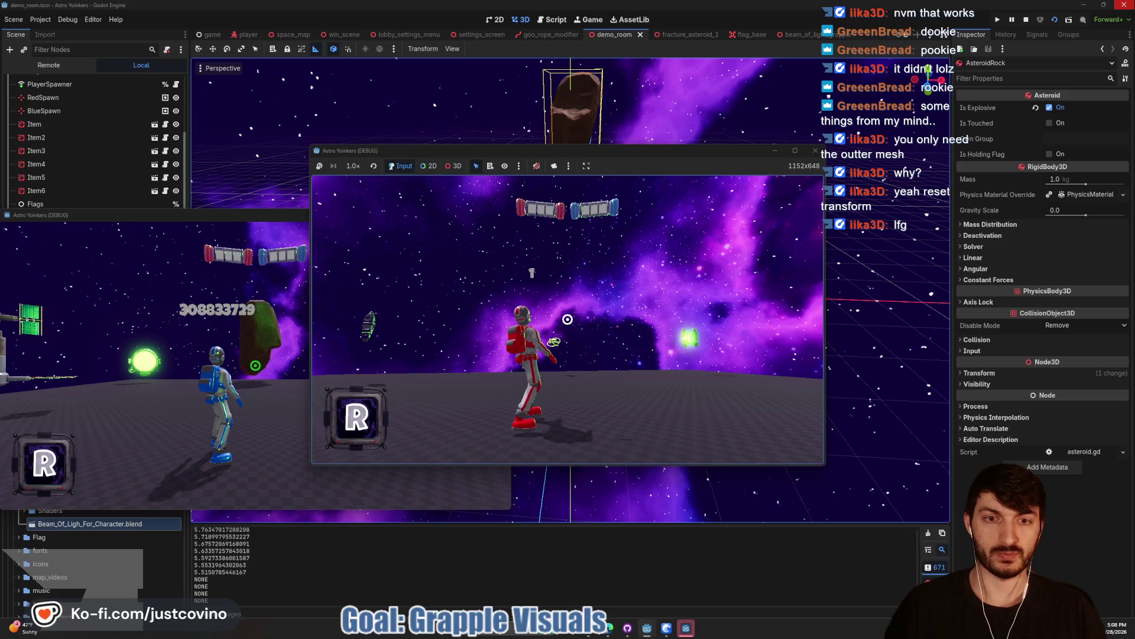
{"action": "key", "text": "F8"}
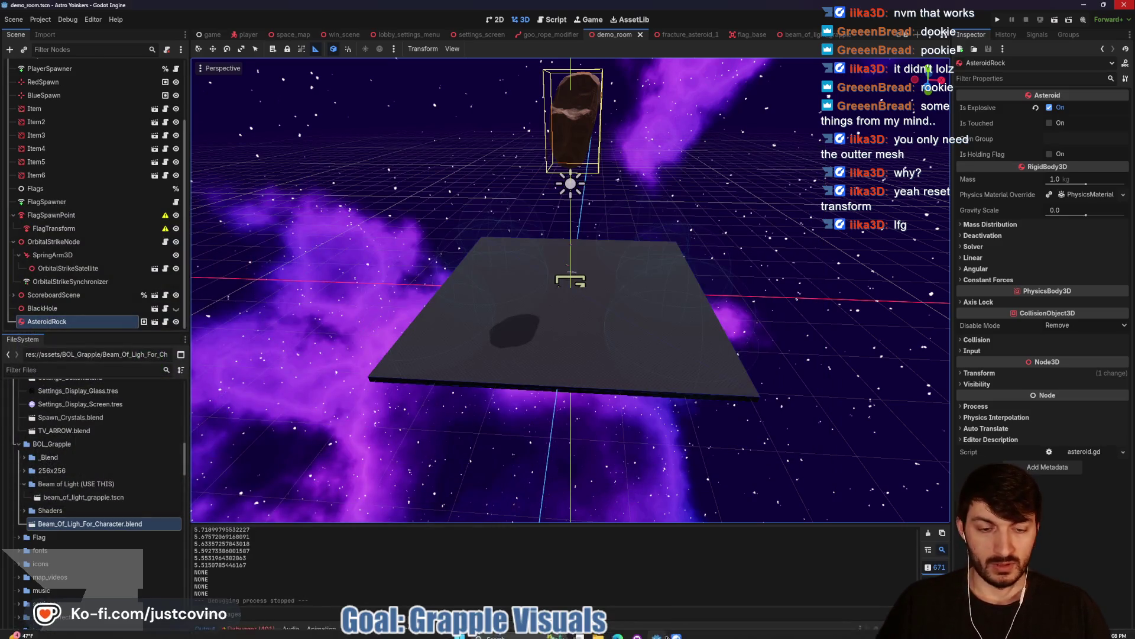
- Commit the two changed grapple files as 'Grapple fixed ish WIP' and push to origin
{"action": "left_click", "coordinate": [637, 628]}
{"action": "left_click", "coordinate": [394, 408]}
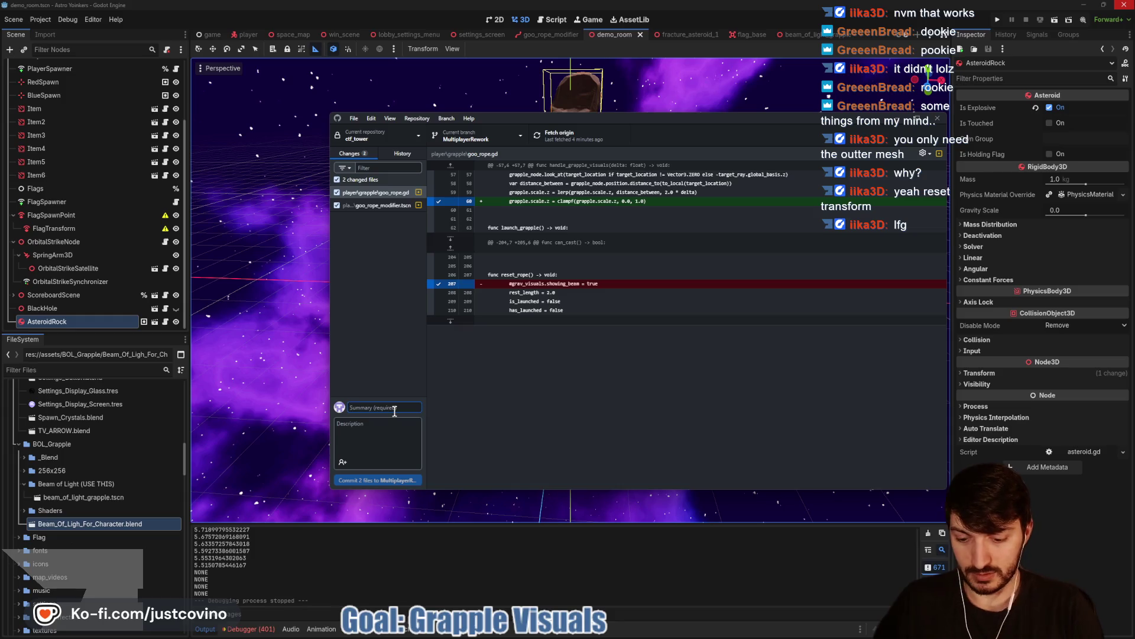
{"action": "type", "text": "Grapple fix"}
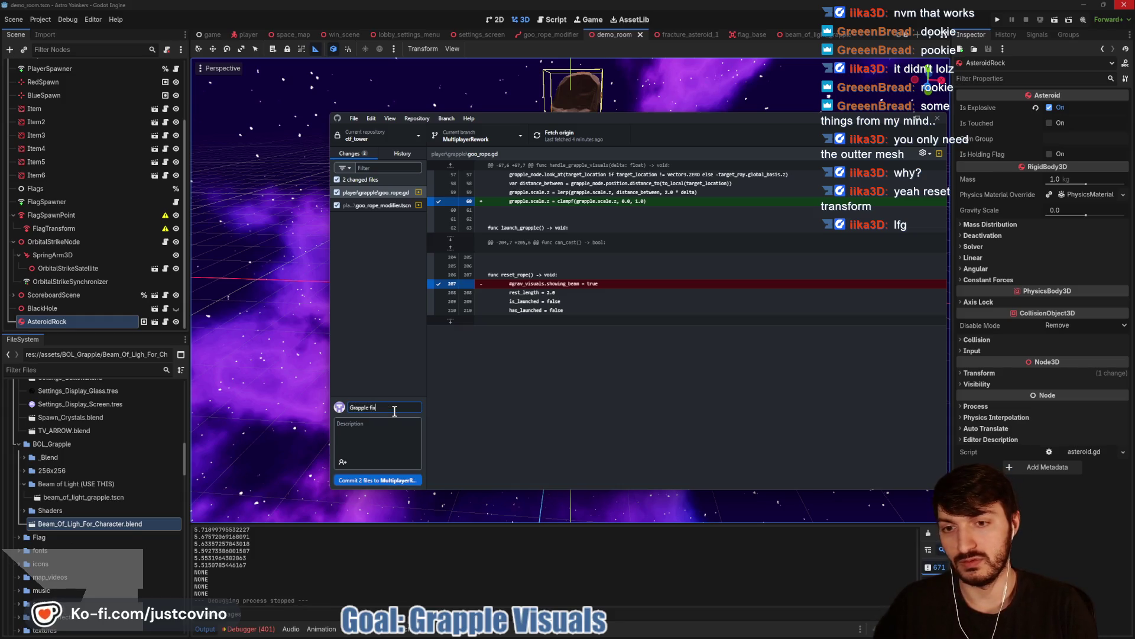
{"action": "type", "text": "ed ish WIP"}
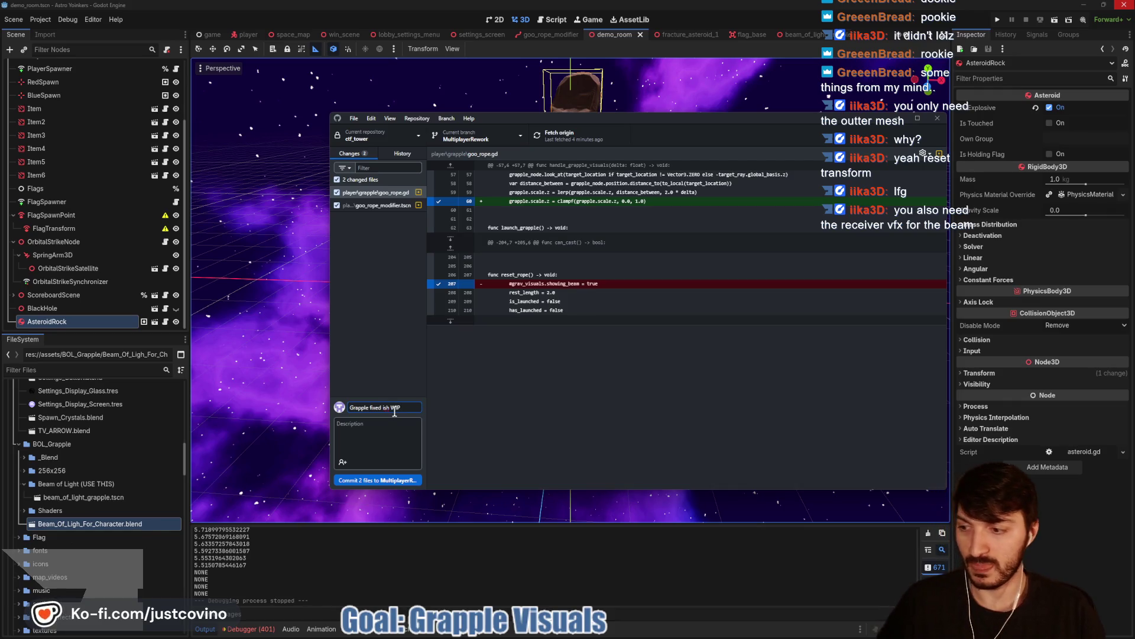
{"action": "left_click", "coordinate": [374, 480]}
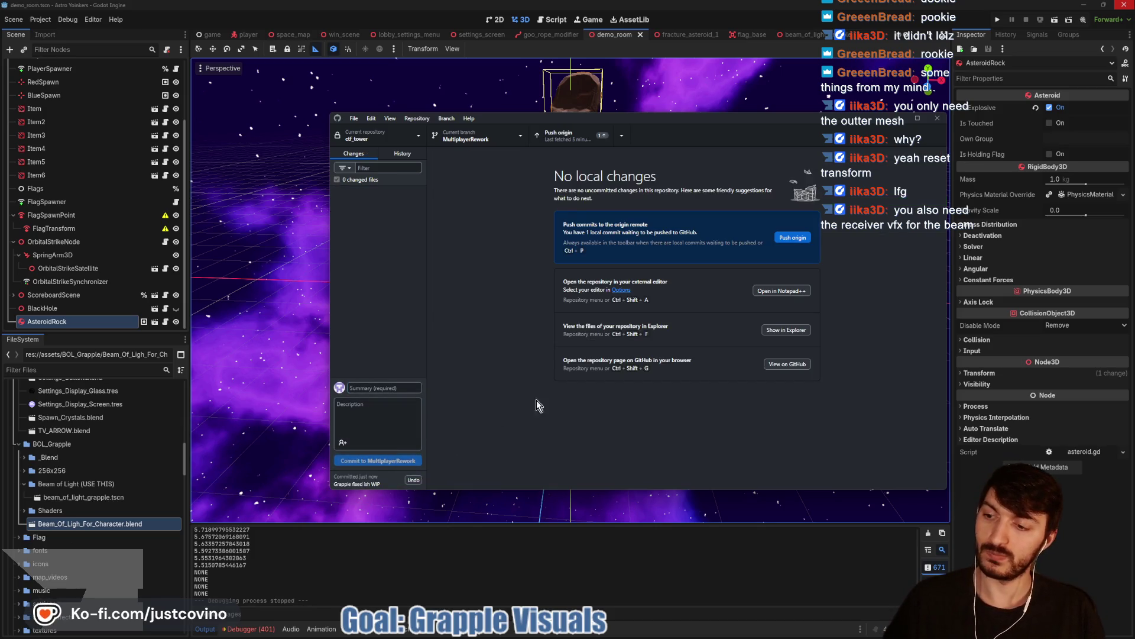
{"action": "left_click", "coordinate": [799, 239]}
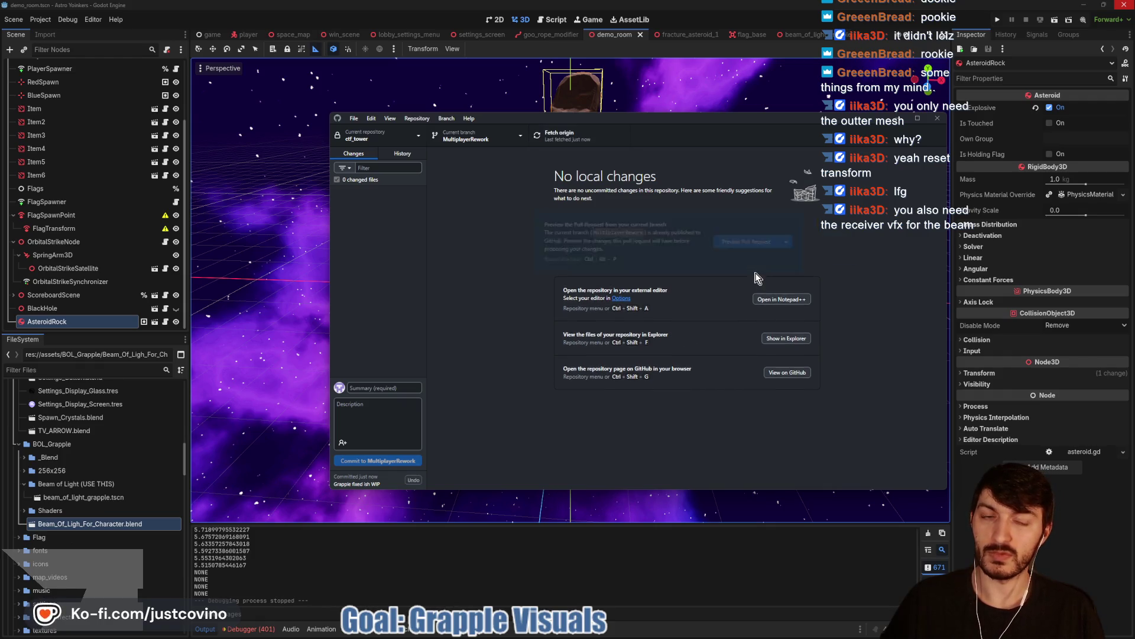
{"action": "left_click", "coordinate": [872, 21]}
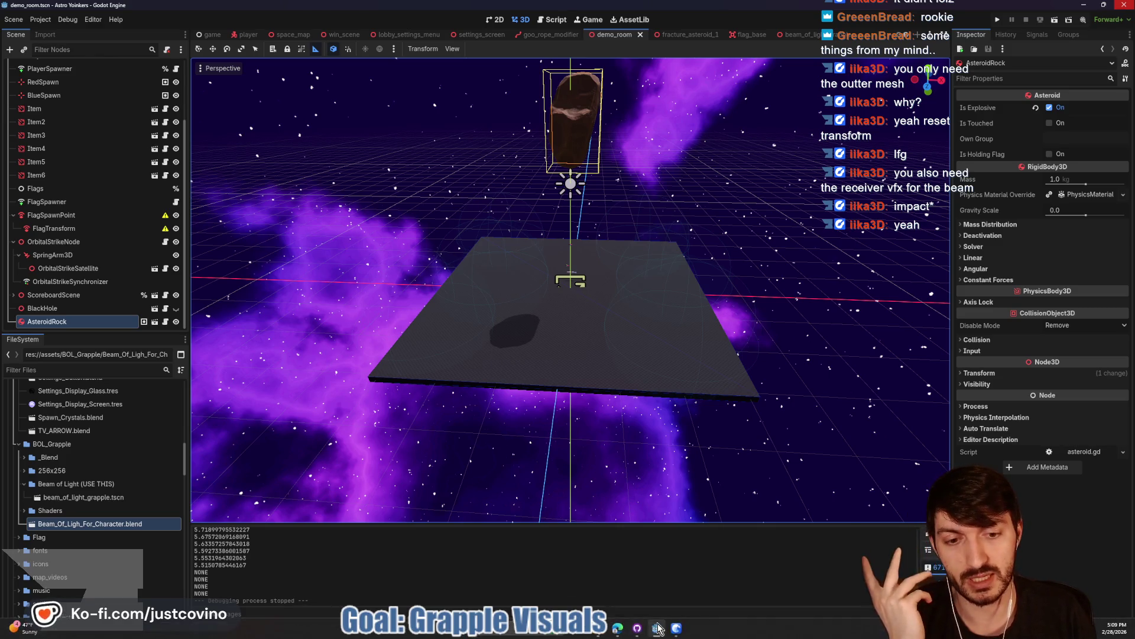
{"action": "left_click", "coordinate": [678, 630]}
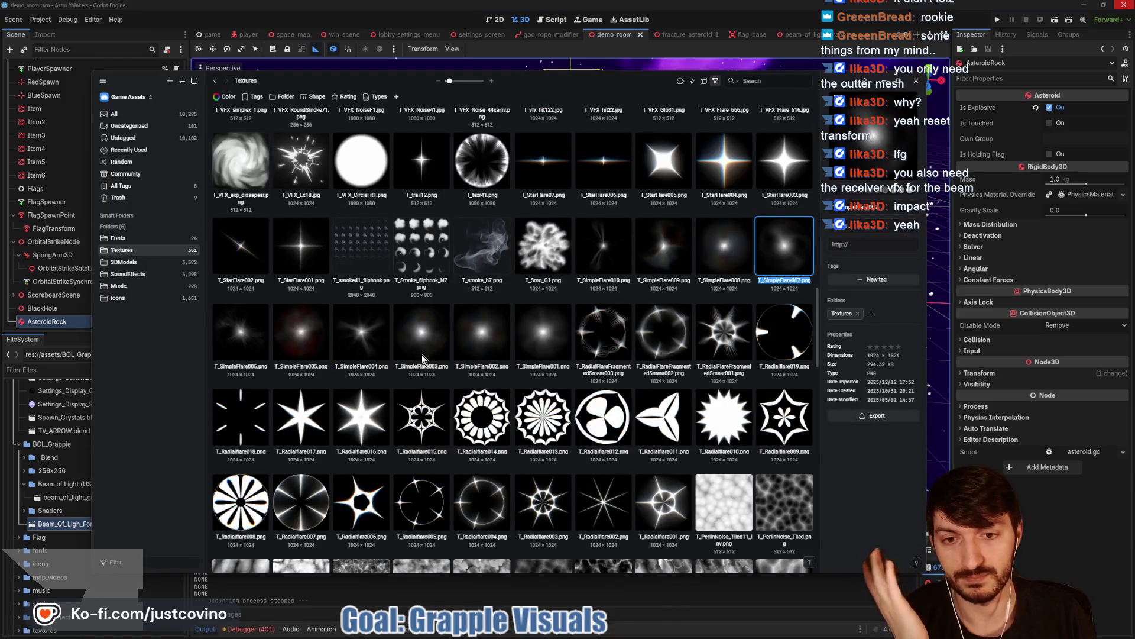
{"action": "scroll", "coordinate": [524, 377], "scroll_direction": "down", "scroll_amount": 1}
{"action": "scroll", "coordinate": [395, 313], "scroll_direction": "up", "scroll_amount": 1}
{"action": "left_click", "coordinate": [306, 250]}
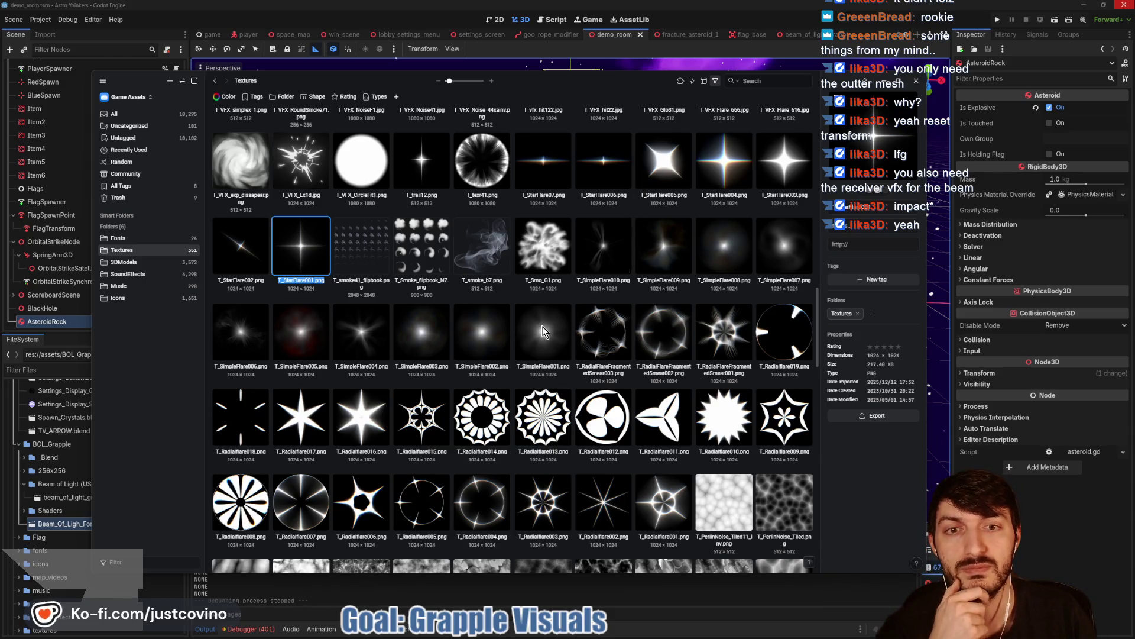
{"action": "scroll", "coordinate": [554, 327], "scroll_direction": "up", "scroll_amount": 3}
{"action": "left_click", "coordinate": [723, 192]}
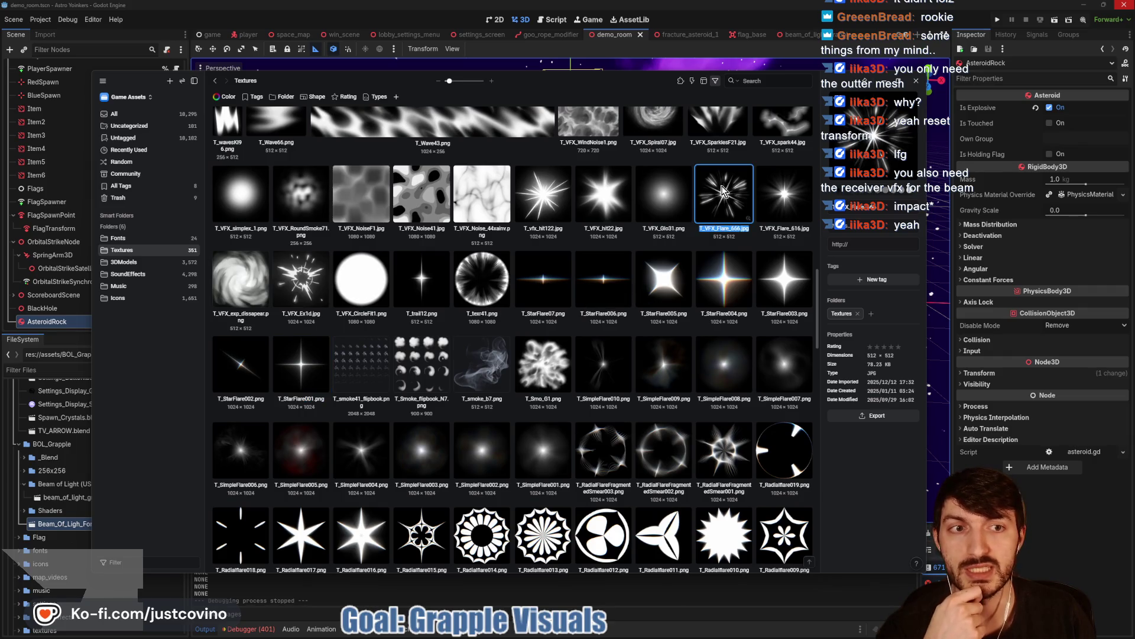
{"action": "key", "text": "alt+Tab"}
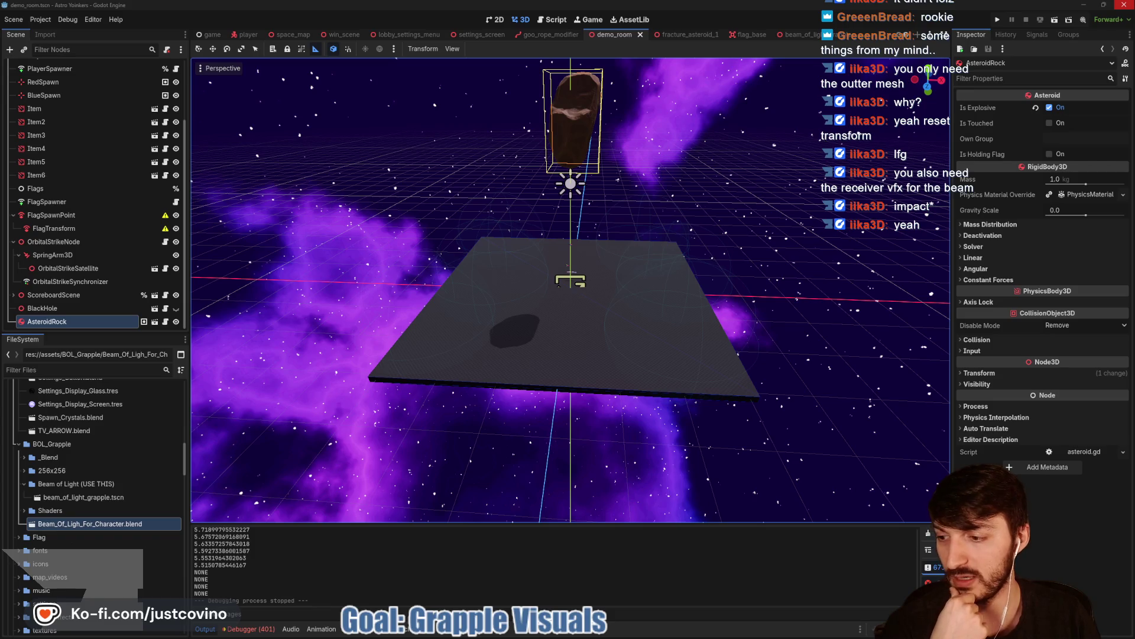
{"action": "key", "text": "alt+Tab"}
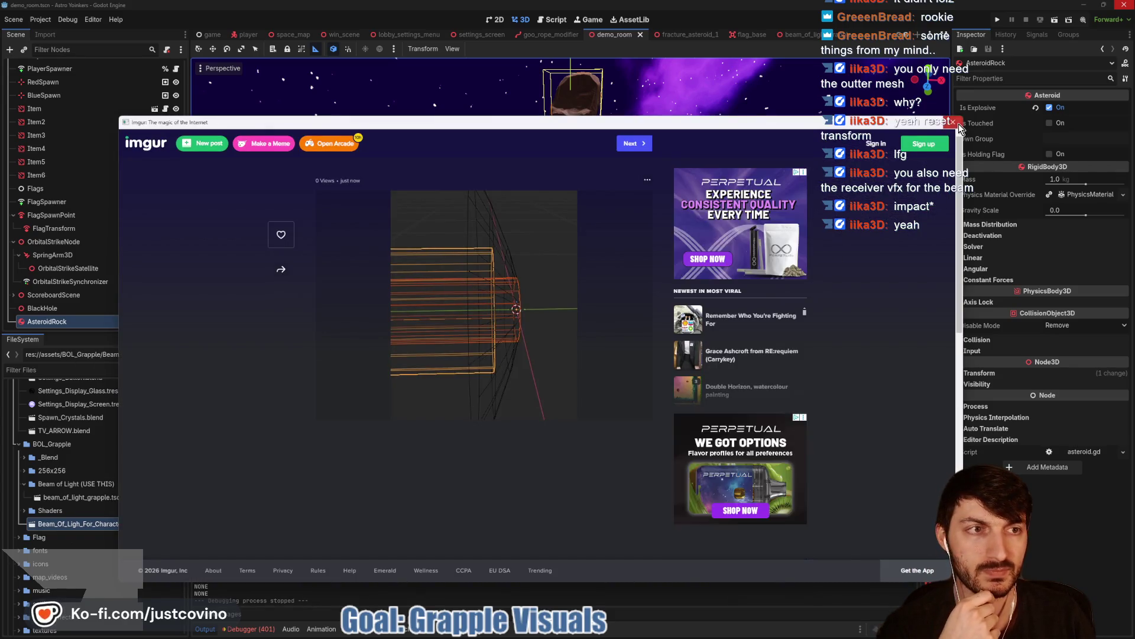
{"action": "left_click", "coordinate": [954, 122]}
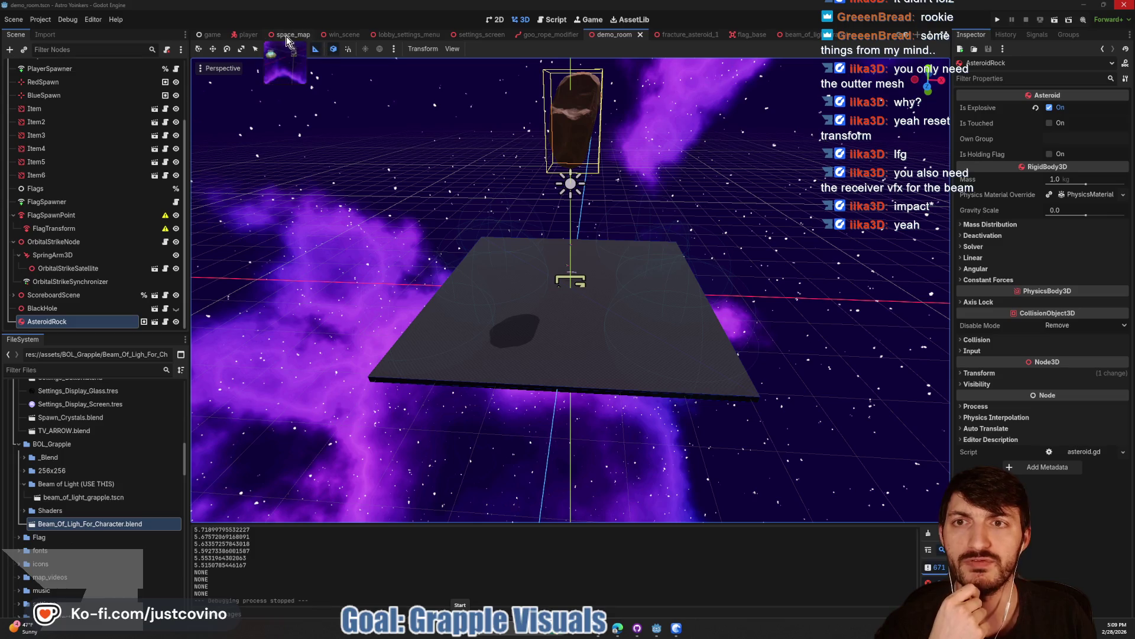
- Inspect the GooRope and AnimationPlayer nodes in the goo_rope_modifier scene
{"action": "left_click", "coordinate": [549, 34]}
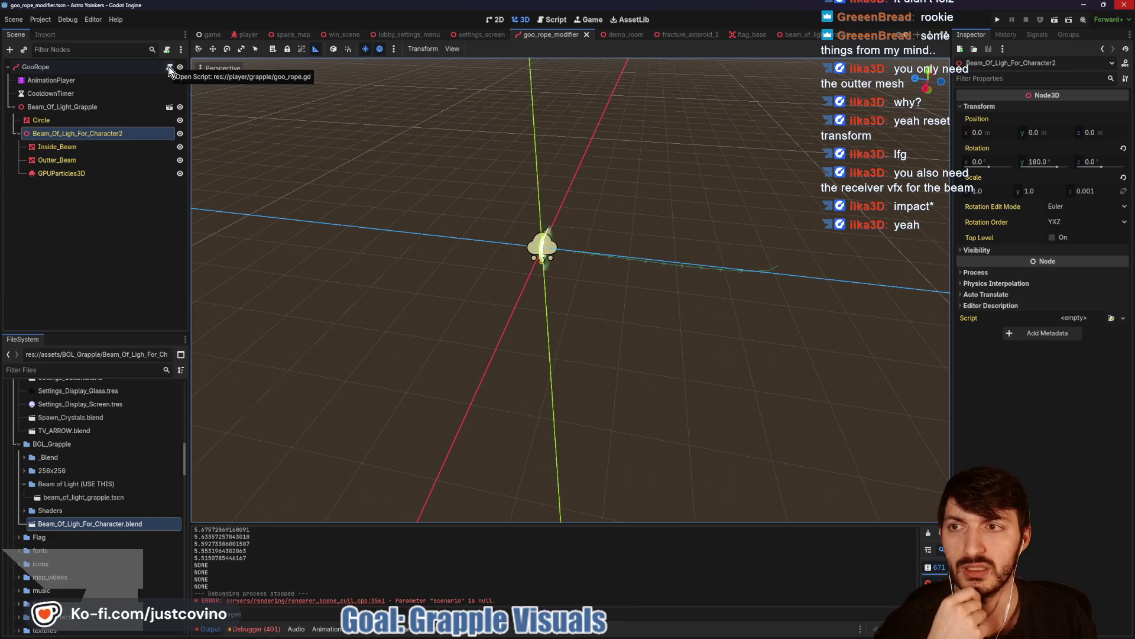
{"action": "left_click", "coordinate": [121, 69]}
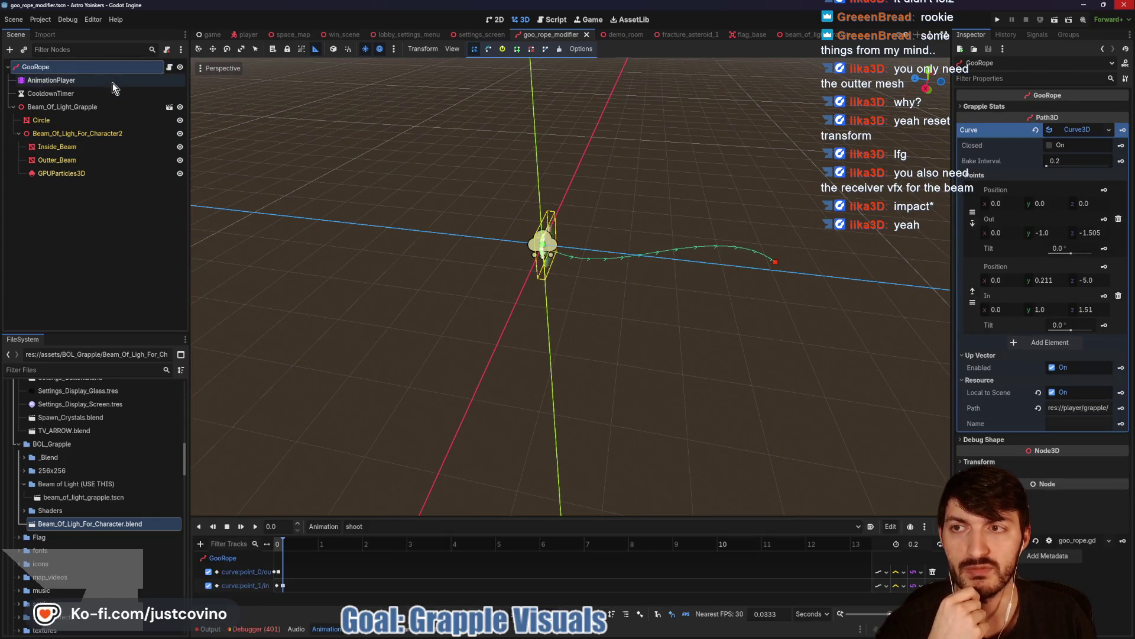
{"action": "left_click", "coordinate": [112, 83]}
{"action": "left_click", "coordinate": [105, 69]}
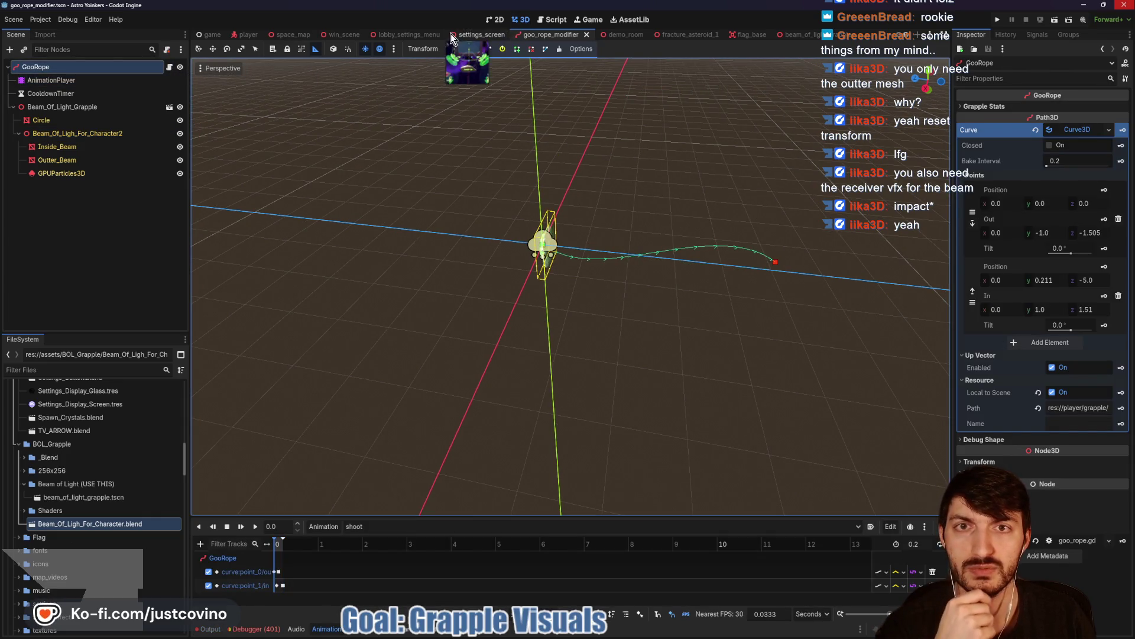
- In the player scene, select the Player root node and open its player.gd script
{"action": "left_click", "coordinate": [289, 34]}
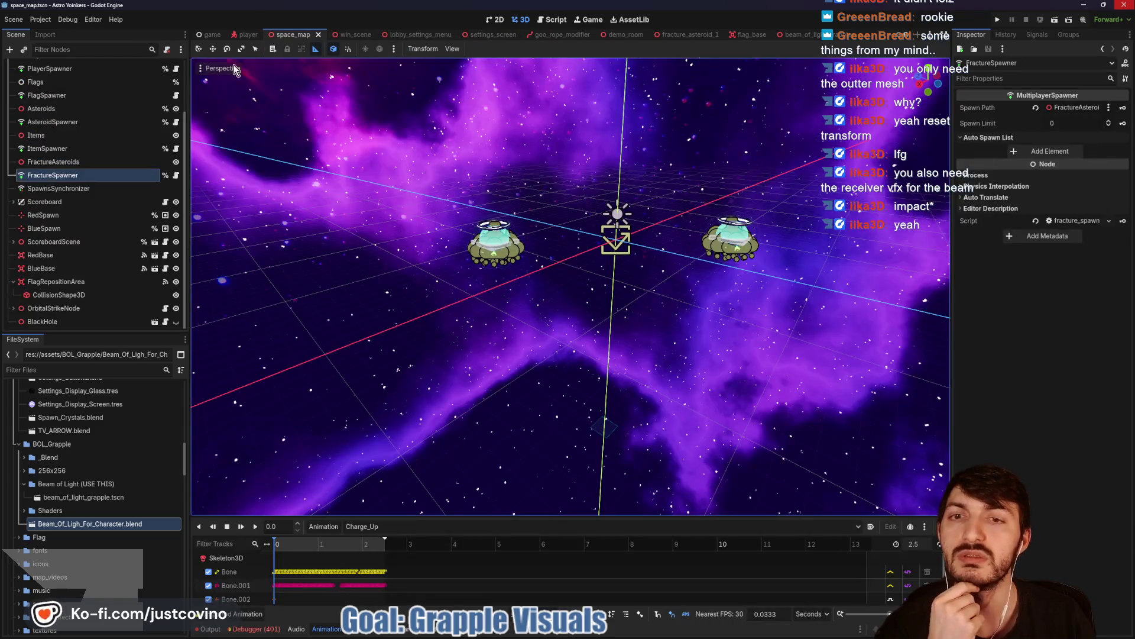
{"action": "left_click", "coordinate": [245, 34]}
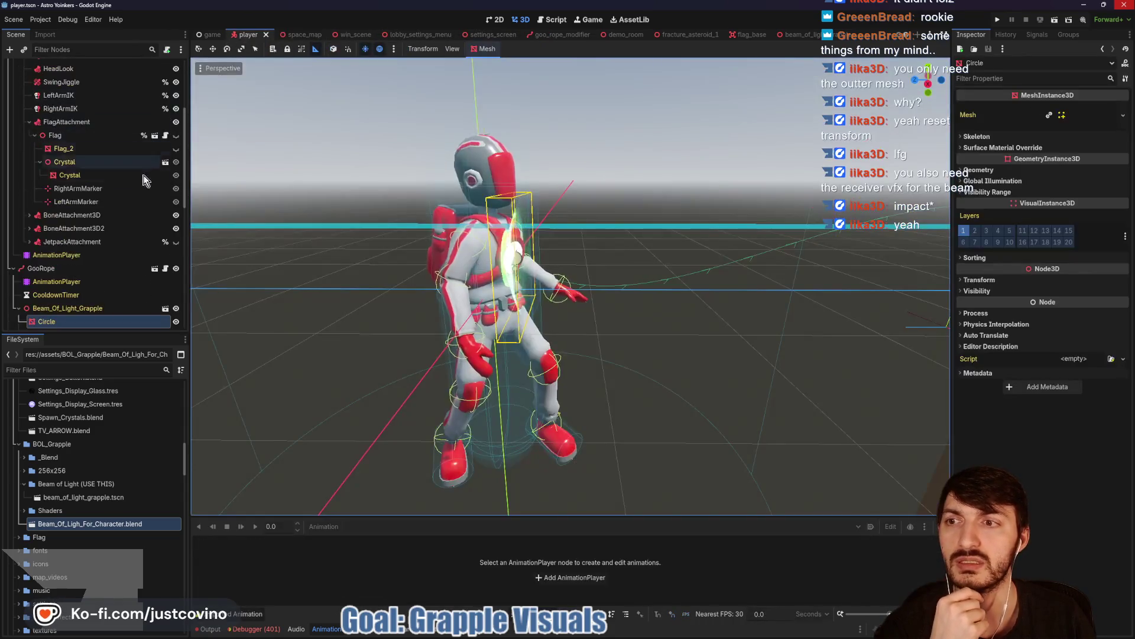
{"action": "left_click", "coordinate": [65, 273]}
{"action": "scroll", "coordinate": [89, 177], "scroll_direction": "up", "scroll_amount": 5}
{"action": "left_click", "coordinate": [121, 68]}
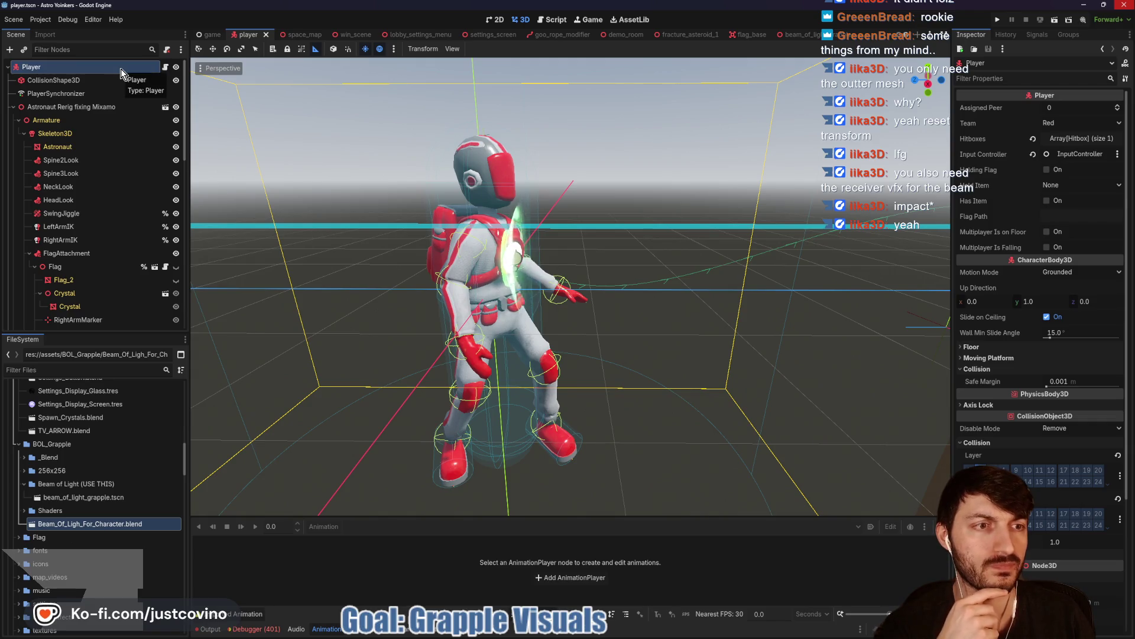
{"action": "left_click", "coordinate": [165, 67]}
- Rename the player's GooRope node to Grapple after checking line 18's reference
{"action": "scroll", "coordinate": [621, 258], "scroll_direction": "down", "scroll_amount": 10}
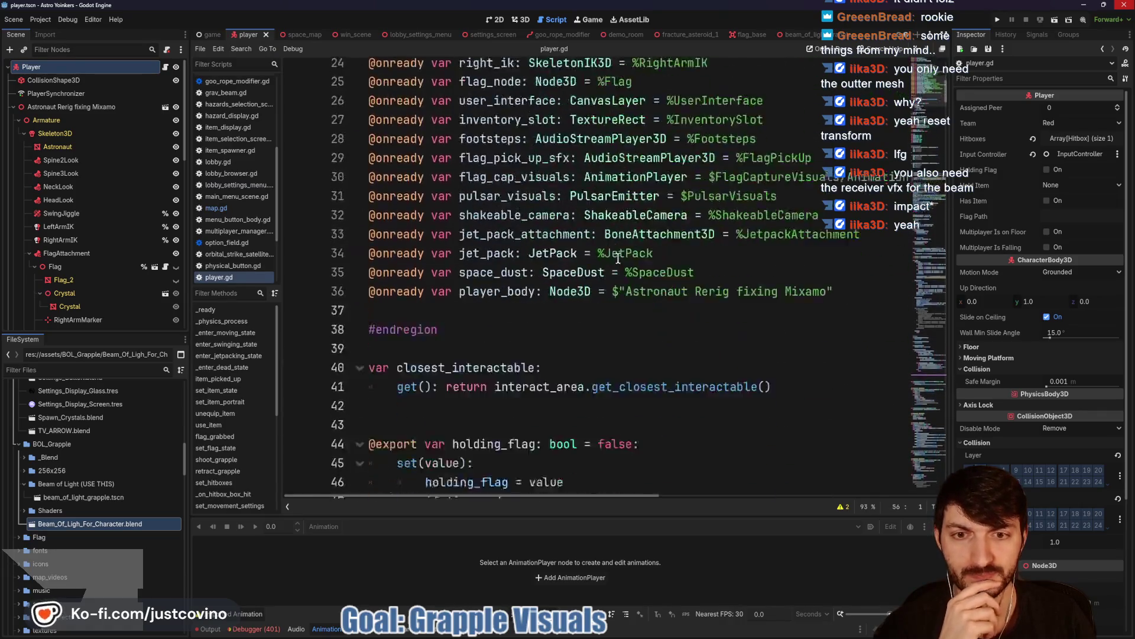
{"action": "scroll", "coordinate": [595, 262], "scroll_direction": "up", "scroll_amount": 4}
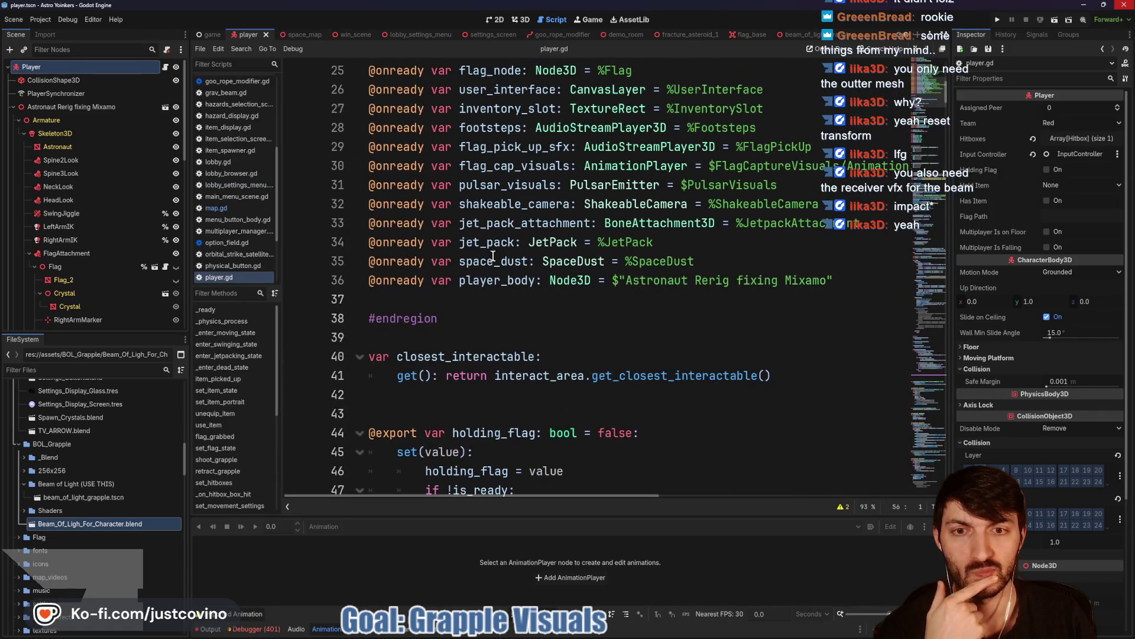
{"action": "scroll", "coordinate": [491, 229], "scroll_direction": "up", "scroll_amount": 2}
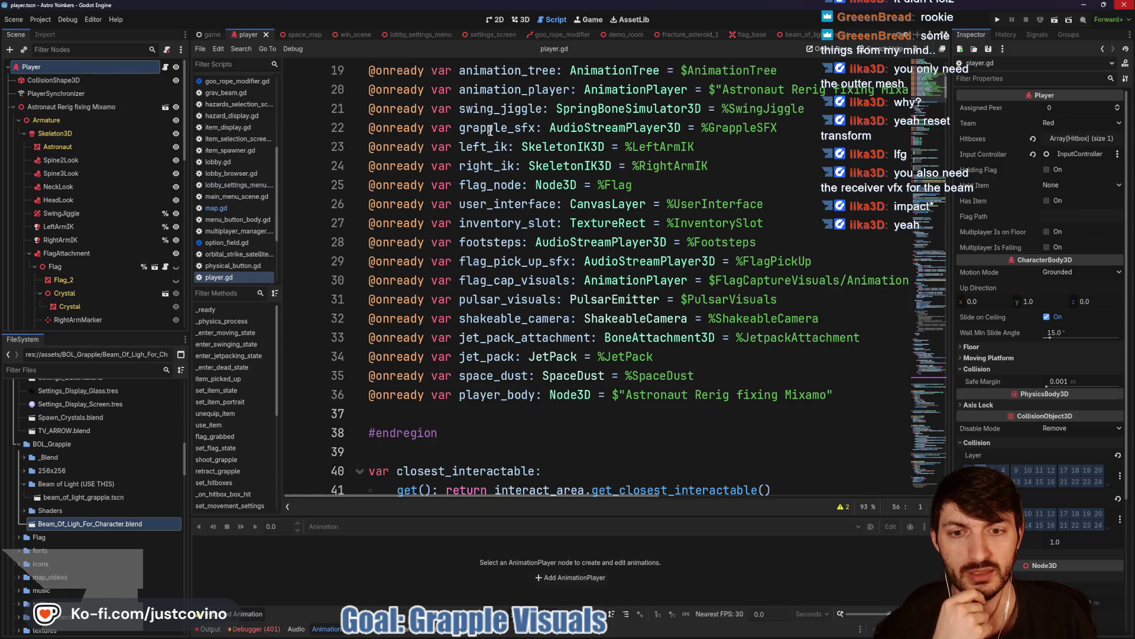
{"action": "scroll", "coordinate": [484, 168], "scroll_direction": "up", "scroll_amount": 2}
{"action": "double_click", "coordinate": [482, 167]}
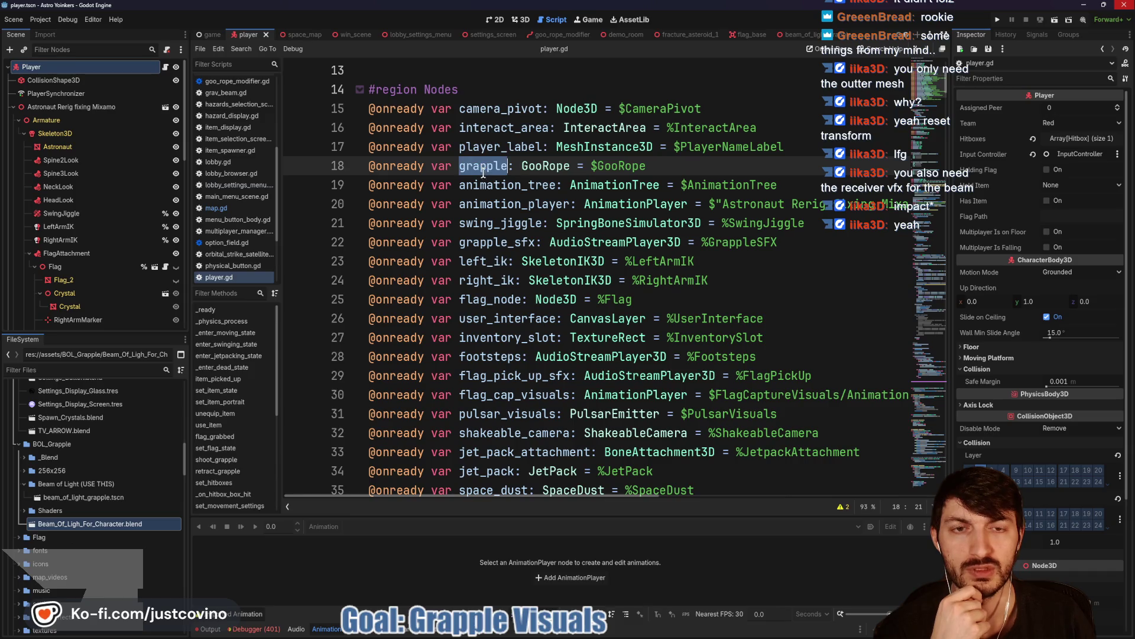
{"action": "double_click", "coordinate": [552, 166]}
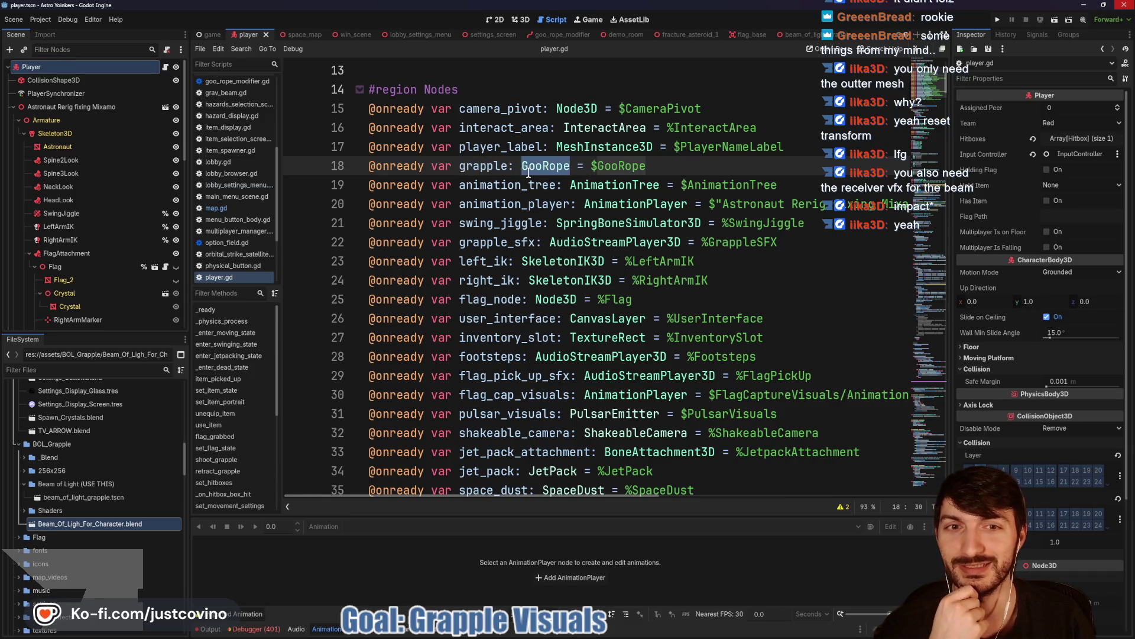
{"action": "scroll", "coordinate": [115, 240], "scroll_direction": "down", "scroll_amount": 5}
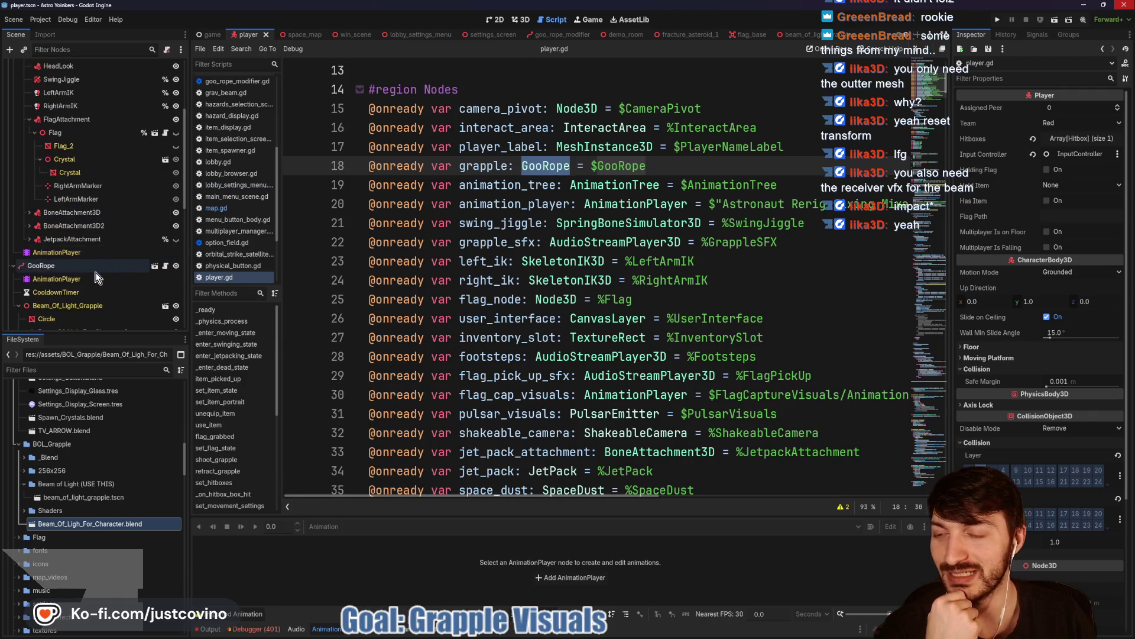
{"action": "left_click", "coordinate": [48, 267]}
{"action": "type", "text": "Grapp"}
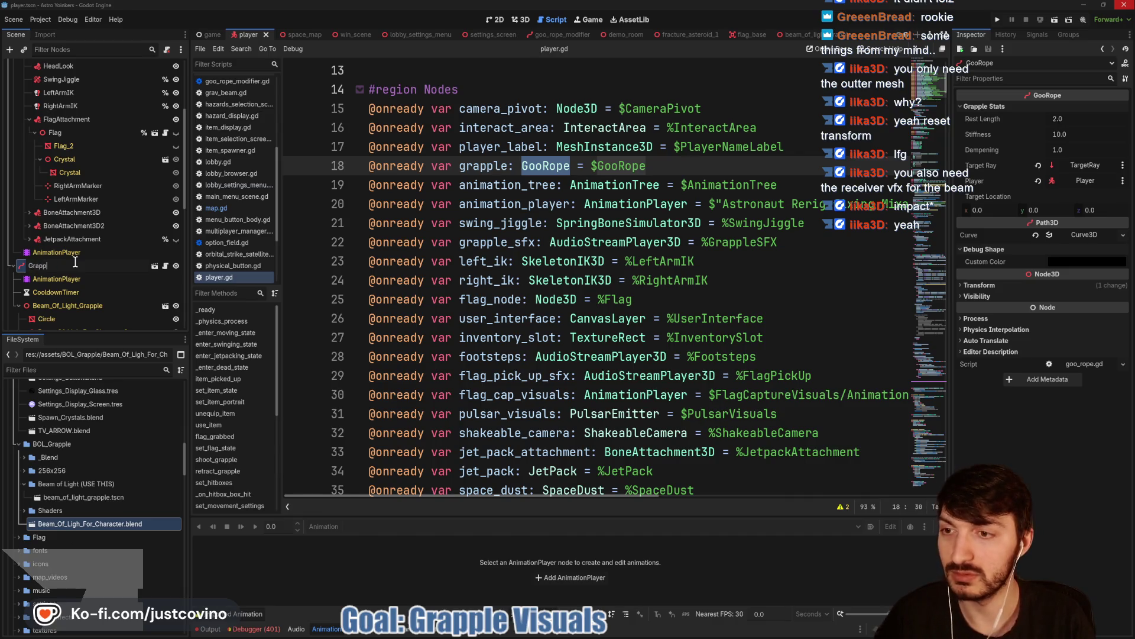
{"action": "type", "text": "le"}
{"action": "key", "text": "Return"}
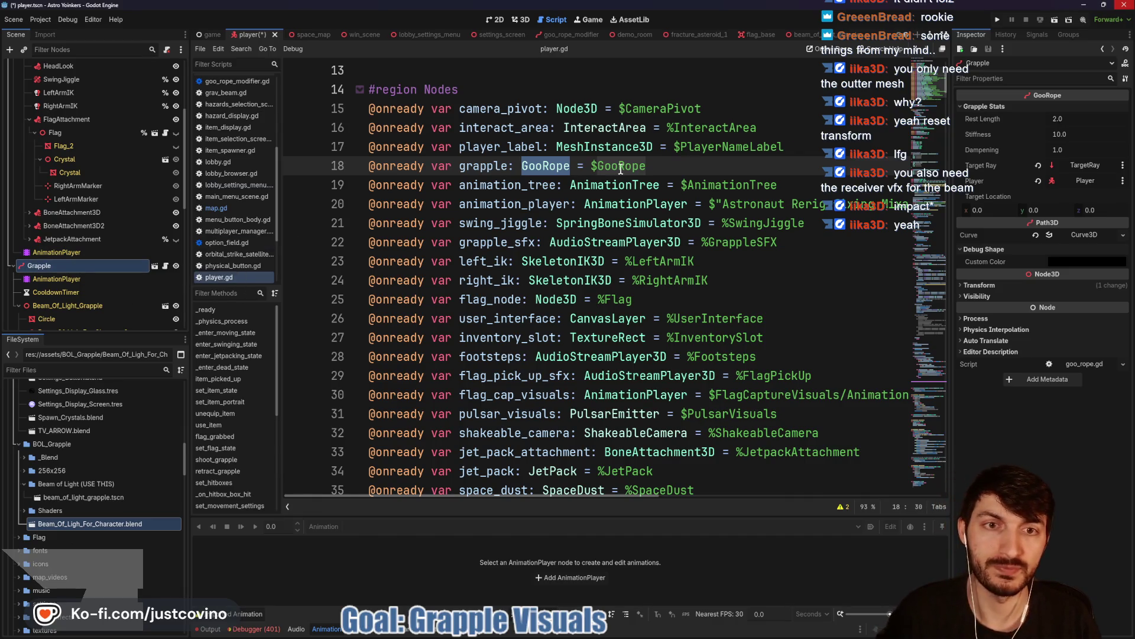
- Change line 18 of player.gd to reference $Grapple, then open the Grapple node's own scene
{"action": "left_click", "coordinate": [651, 166]}
{"action": "double_click", "coordinate": [606, 166]}
{"action": "type", "text": "Grapp"}
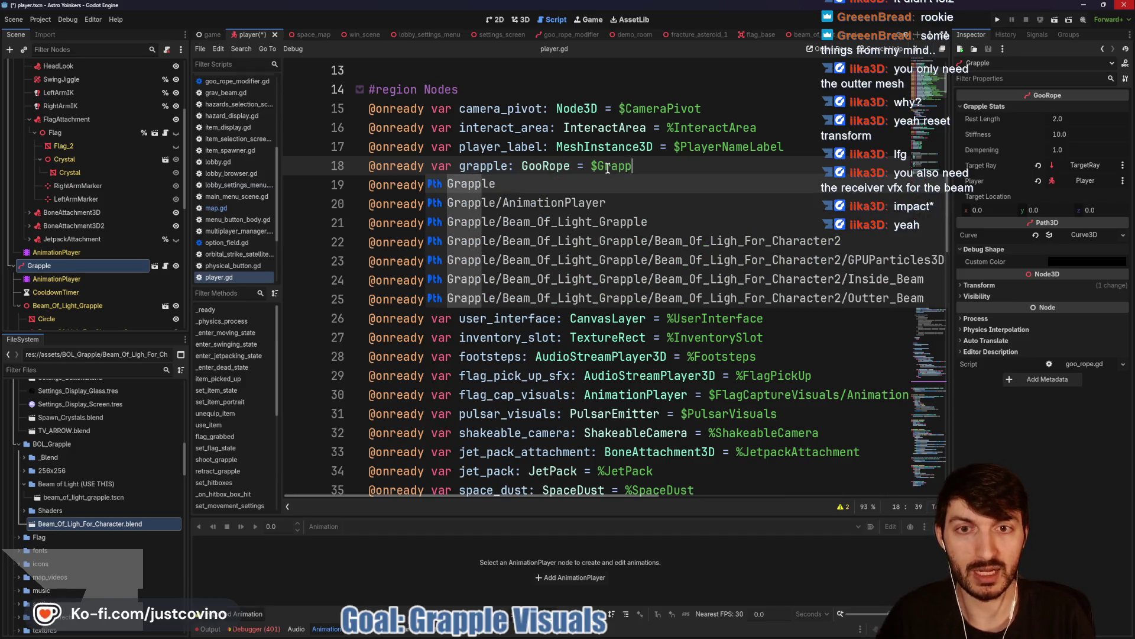
{"action": "key", "text": "Return"}
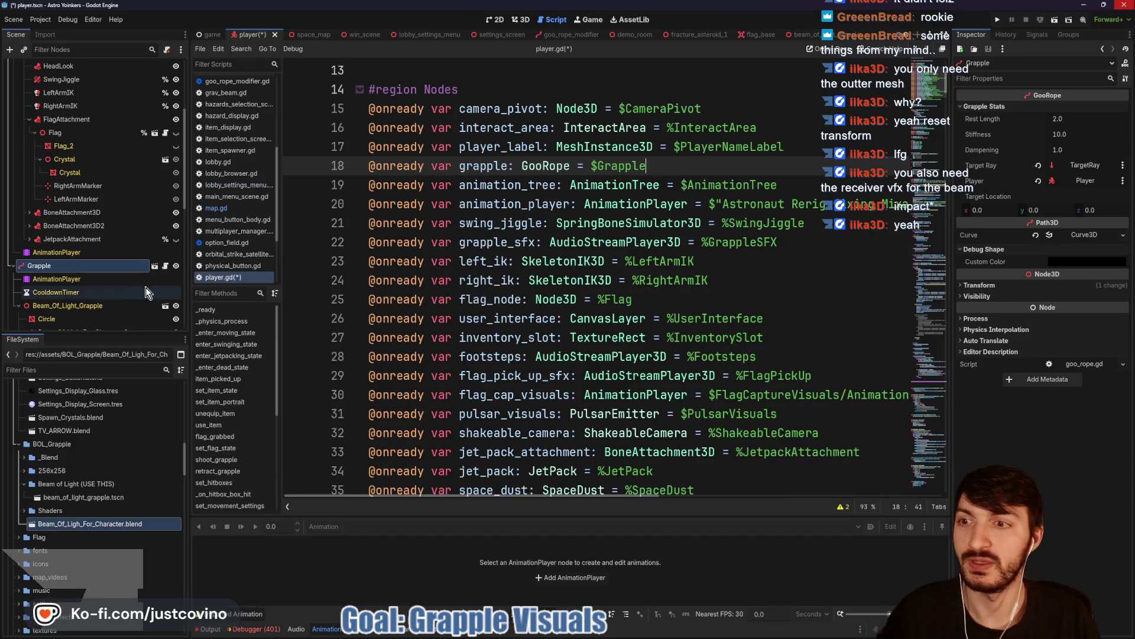
{"action": "left_click", "coordinate": [154, 266]}
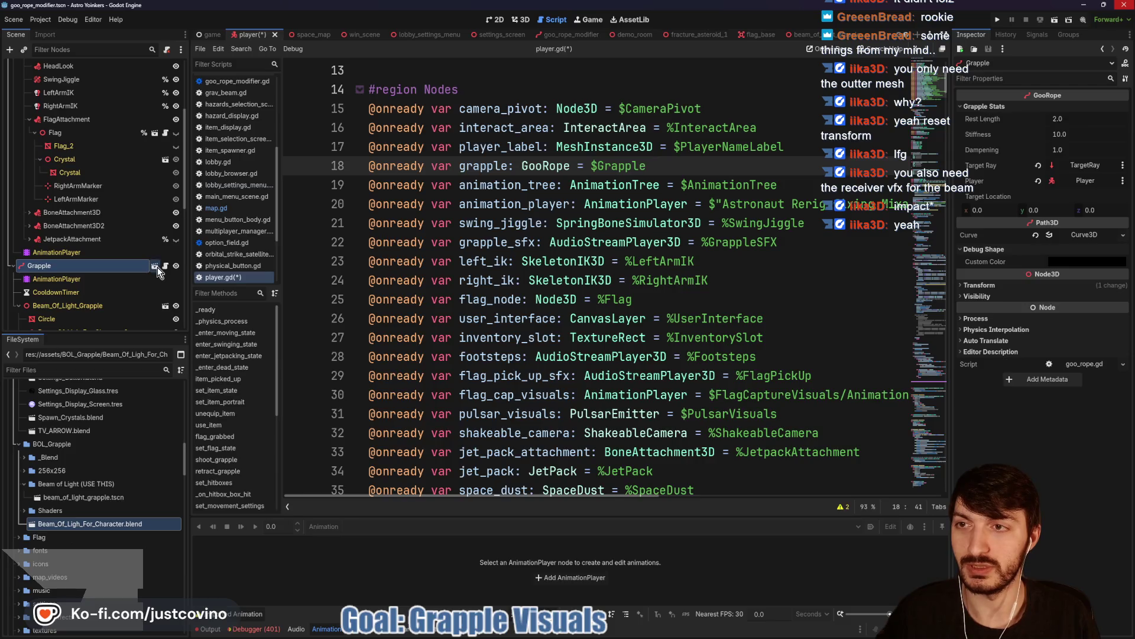
{"action": "double_click", "coordinate": [60, 66]}
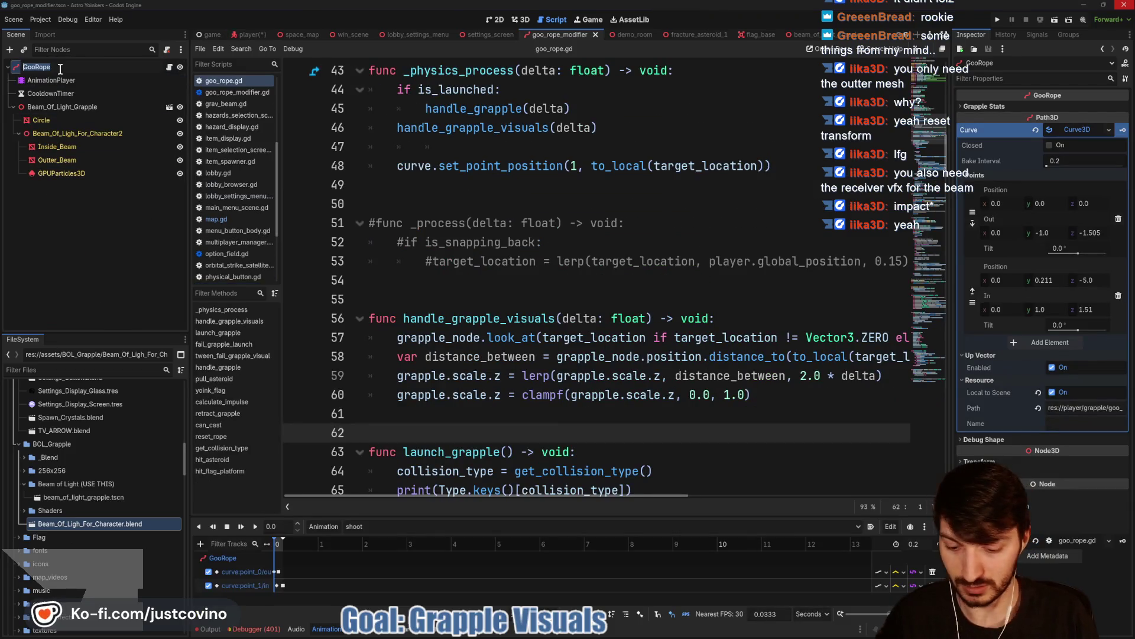
- Rename the rope scene's root node and the script's class_name from GooRope to Grapple, and save
{"action": "type", "text": "Grapple"}
{"action": "key", "text": "Return"}
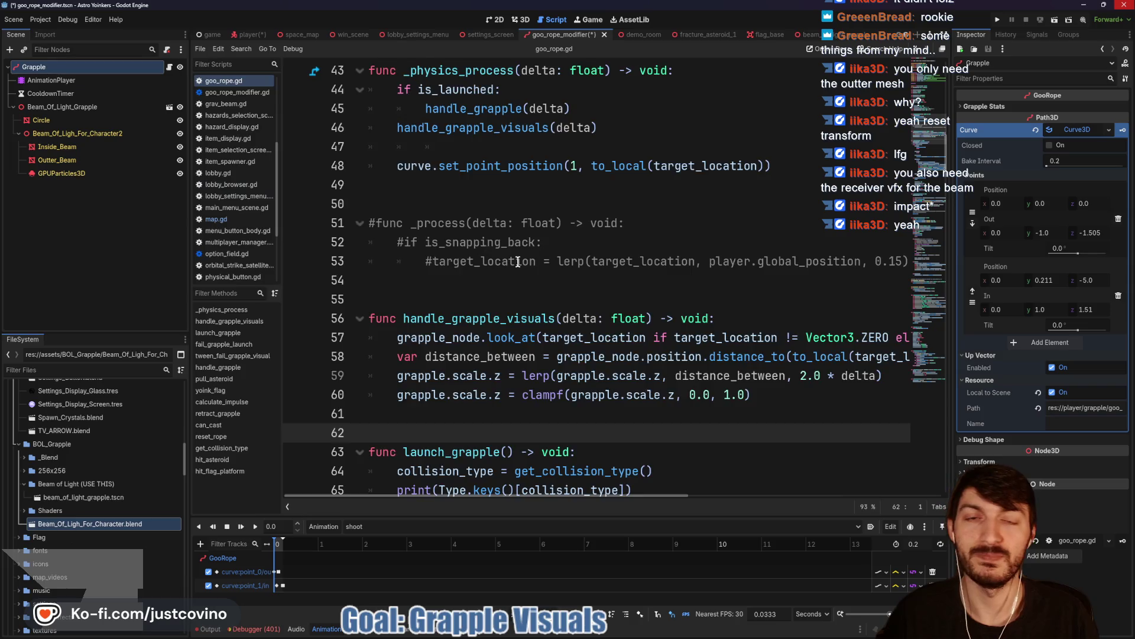
{"action": "scroll", "coordinate": [547, 232], "scroll_direction": "up", "scroll_amount": 14}
{"action": "left_click_drag", "start_coordinate": [493, 71], "coordinate": [448, 71]}
{"action": "type", "text": "Grapple extends Path3D"}
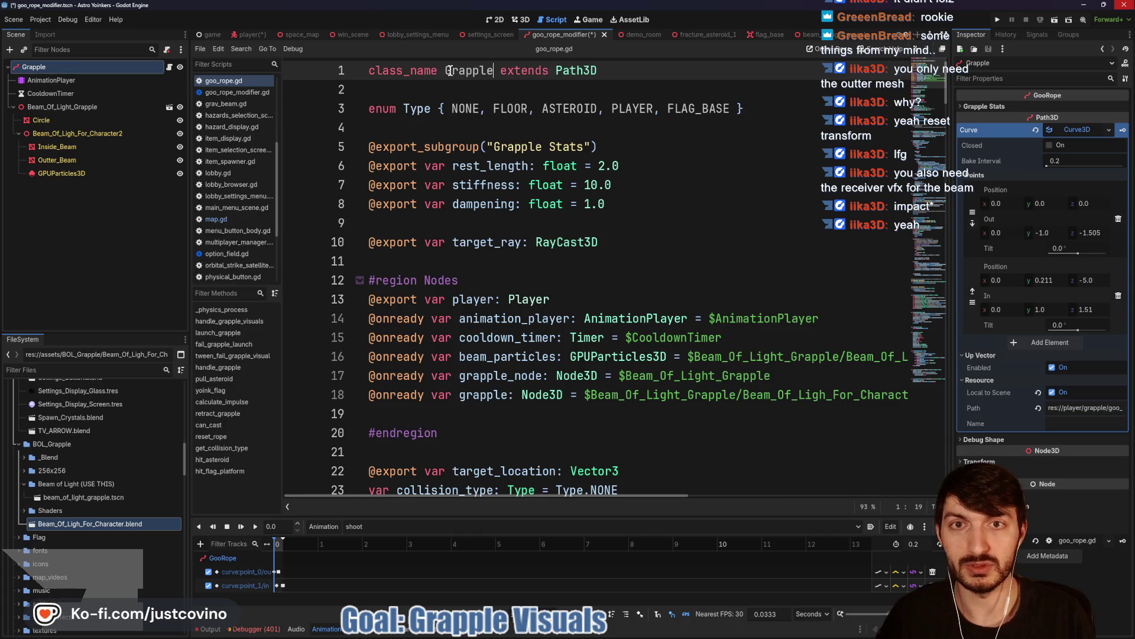
{"action": "key", "text": "Down"}
{"action": "key", "text": "ctrl+s"}
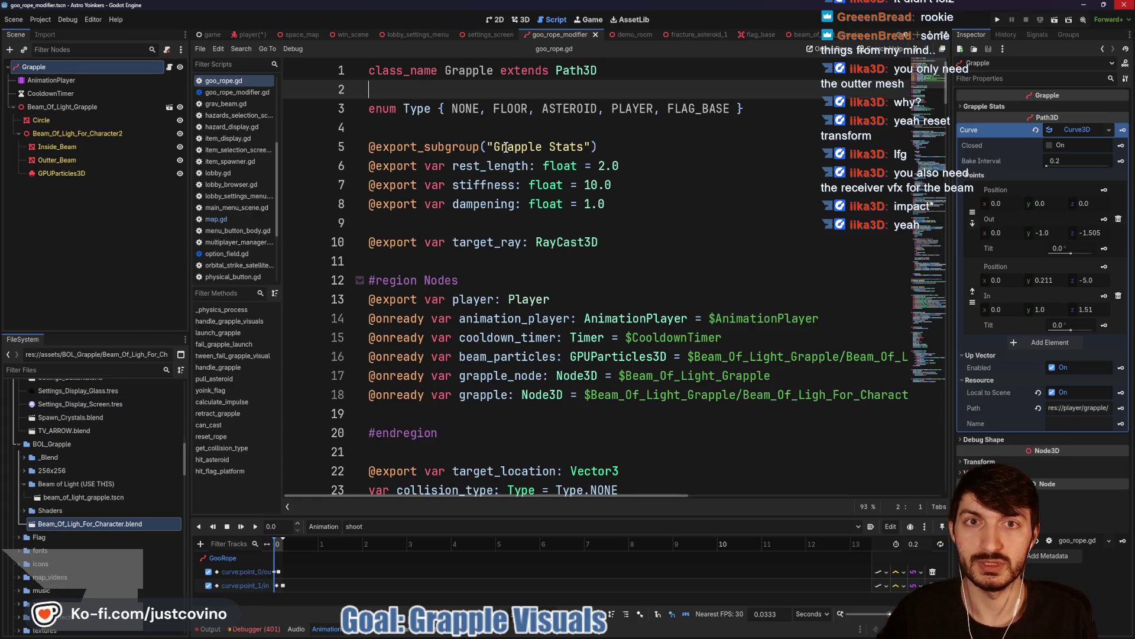
{"action": "left_click", "coordinate": [243, 36]}
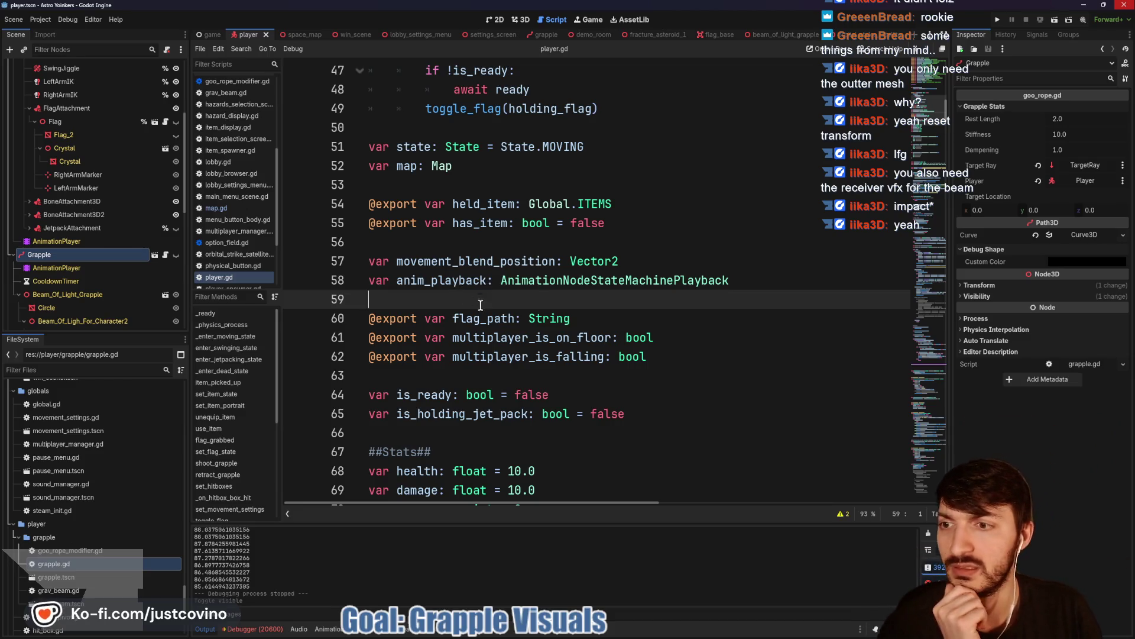
- Open the Grapple node's script grapple.gd and scroll down to handle_grapple
{"action": "scroll", "coordinate": [480, 304], "scroll_direction": "down", "scroll_amount": 11}
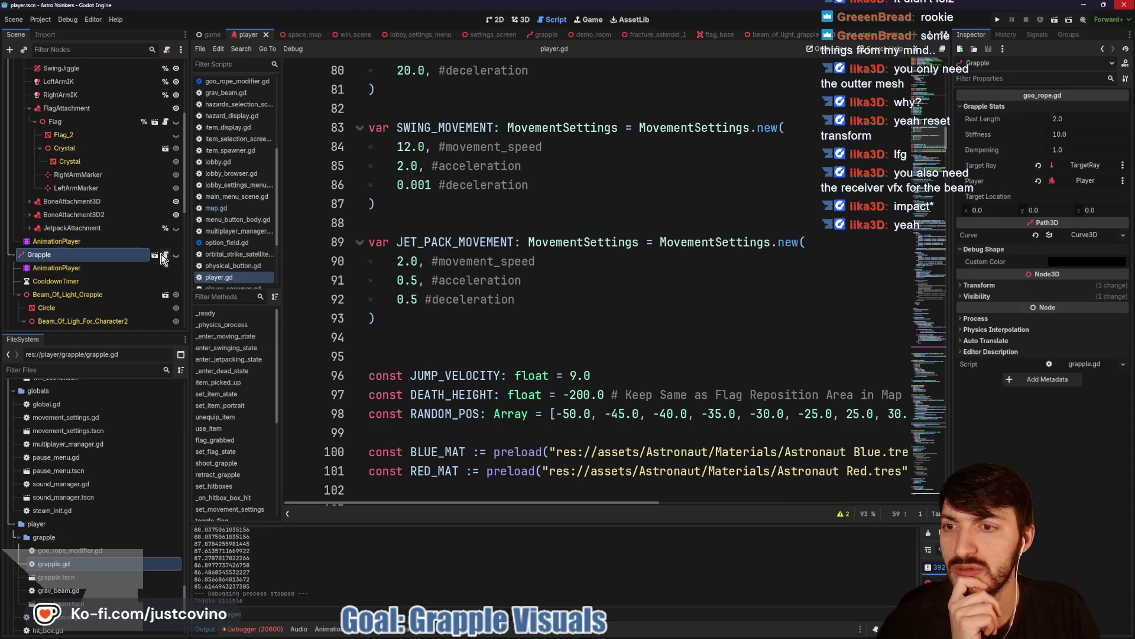
{"action": "left_click", "coordinate": [165, 255]}
{"action": "scroll", "coordinate": [567, 279], "scroll_direction": "down", "scroll_amount": 2}
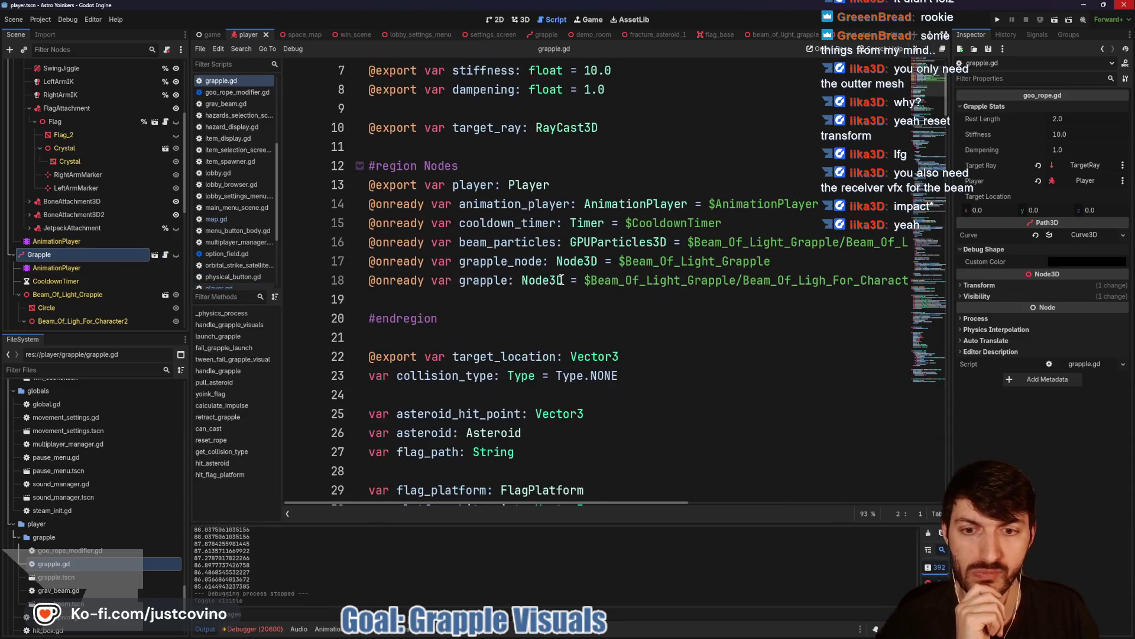
{"action": "scroll", "coordinate": [522, 283], "scroll_direction": "down", "scroll_amount": 2}
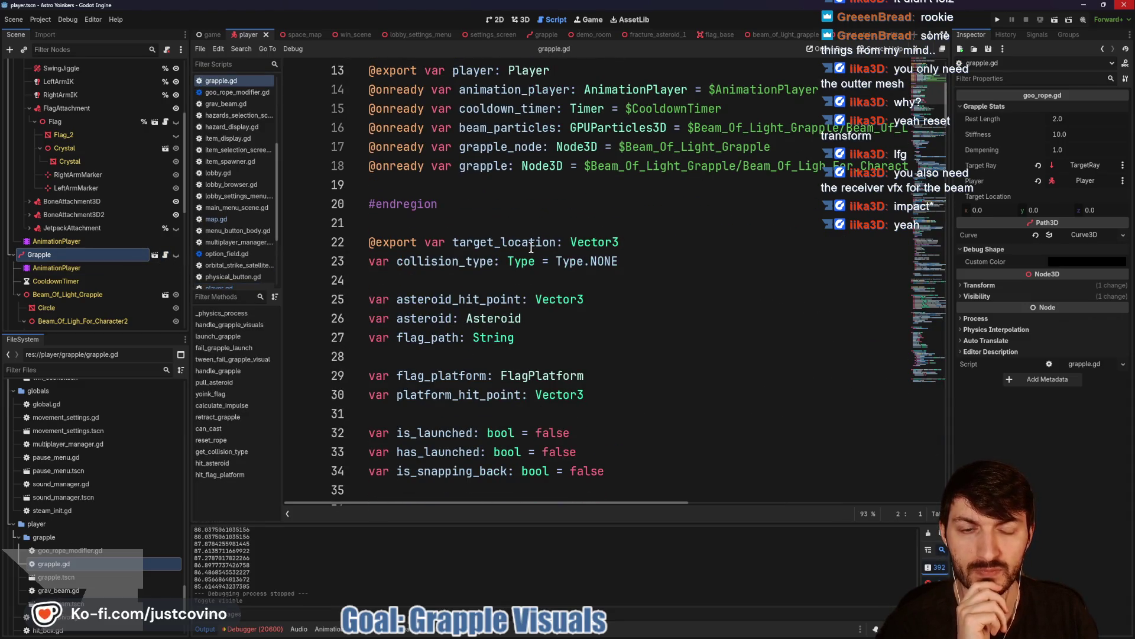
{"action": "scroll", "coordinate": [526, 247], "scroll_direction": "down", "scroll_amount": 1}
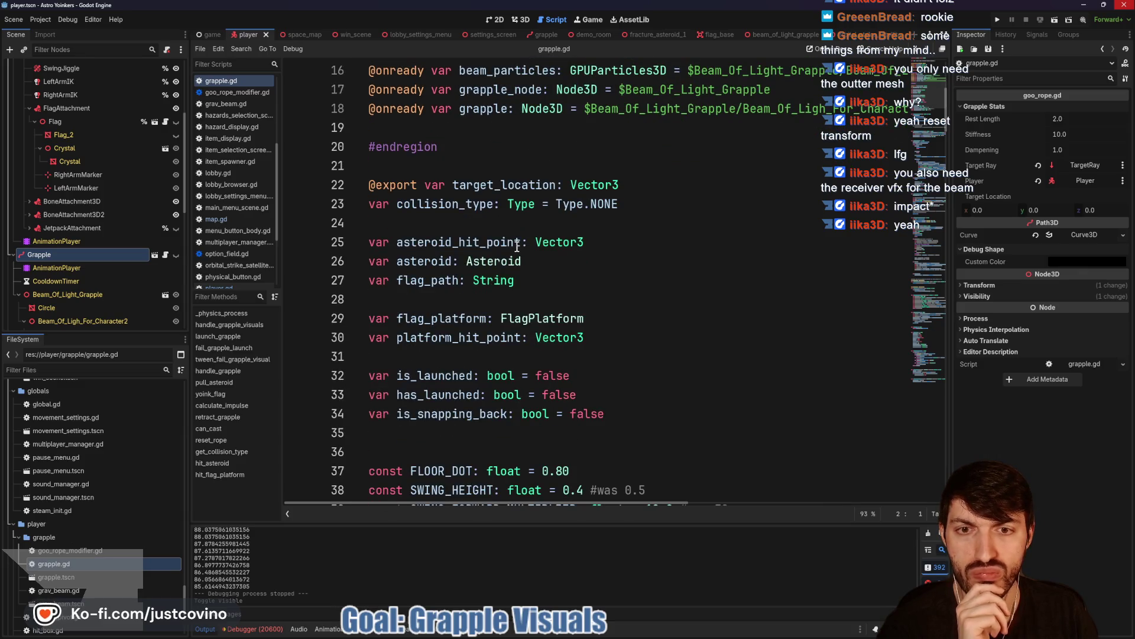
{"action": "scroll", "coordinate": [517, 247], "scroll_direction": "down", "scroll_amount": 1}
{"action": "scroll", "coordinate": [516, 246], "scroll_direction": "down", "scroll_amount": 7}
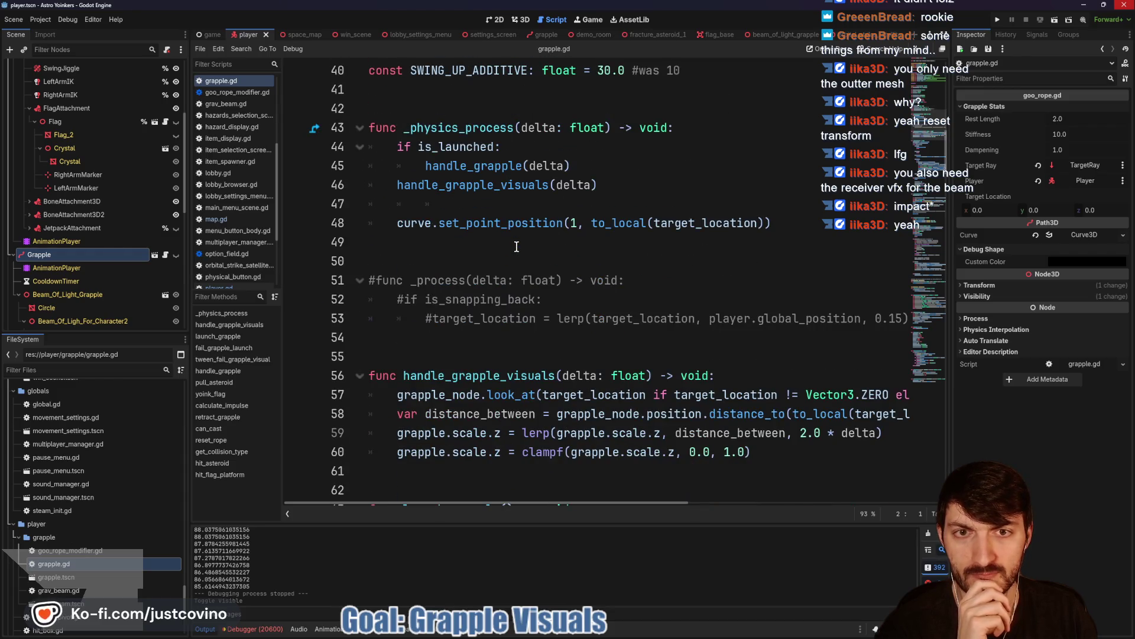
{"action": "scroll", "coordinate": [517, 246], "scroll_direction": "down", "scroll_amount": 1}
{"action": "scroll", "coordinate": [516, 247], "scroll_direction": "down", "scroll_amount": 1}
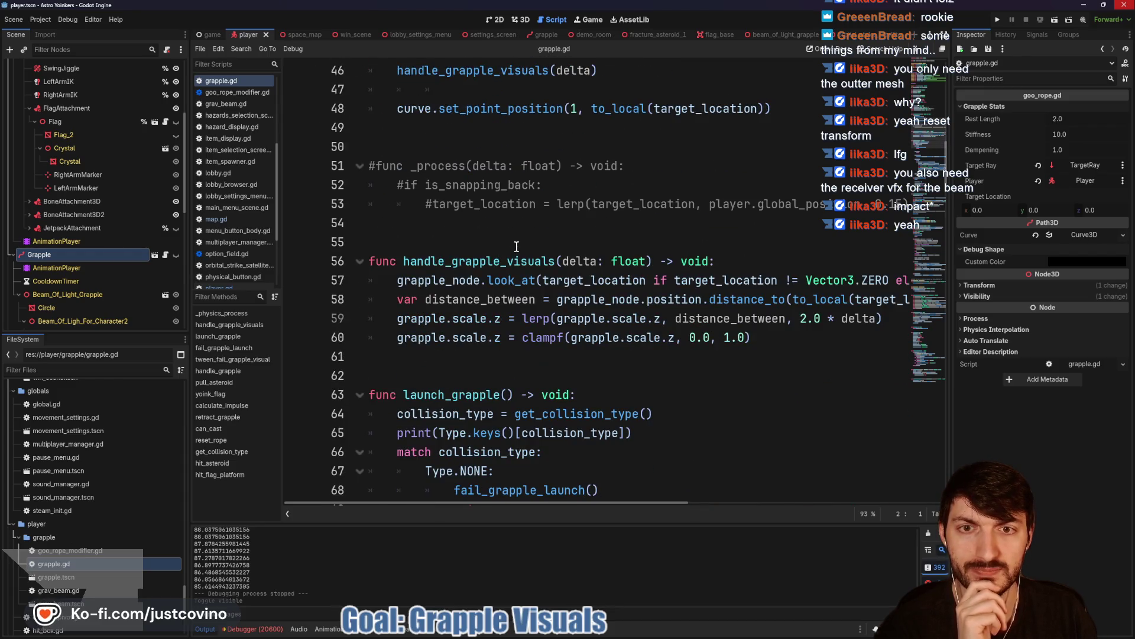
{"action": "scroll", "coordinate": [516, 246], "scroll_direction": "down", "scroll_amount": 1}
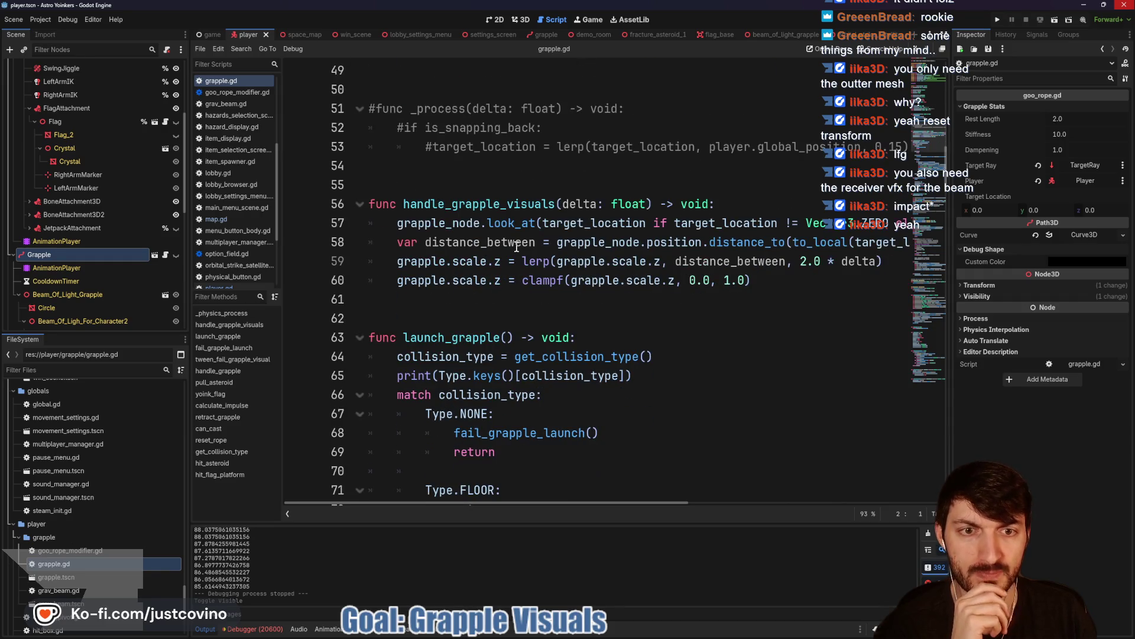
{"action": "scroll", "coordinate": [517, 247], "scroll_direction": "down", "scroll_amount": 1}
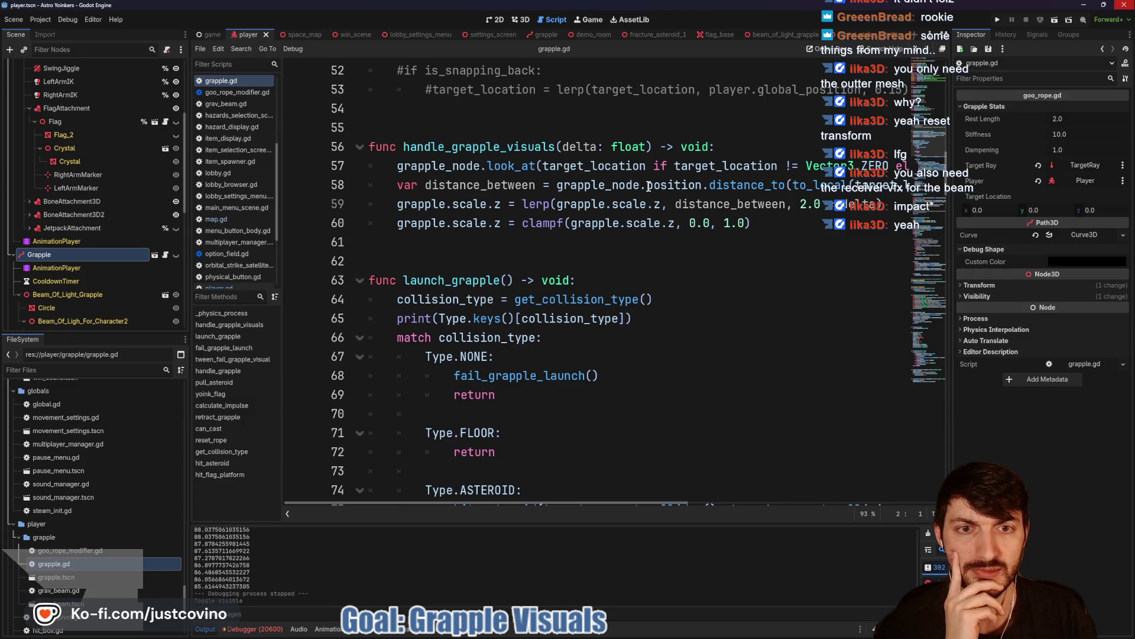
- Delete the print(distance) debug line from handle_grapple
{"action": "left_click_drag", "start_coordinate": [643, 320], "coordinate": [342, 318]}
{"action": "scroll", "coordinate": [554, 304], "scroll_direction": "down", "scroll_amount": 5}
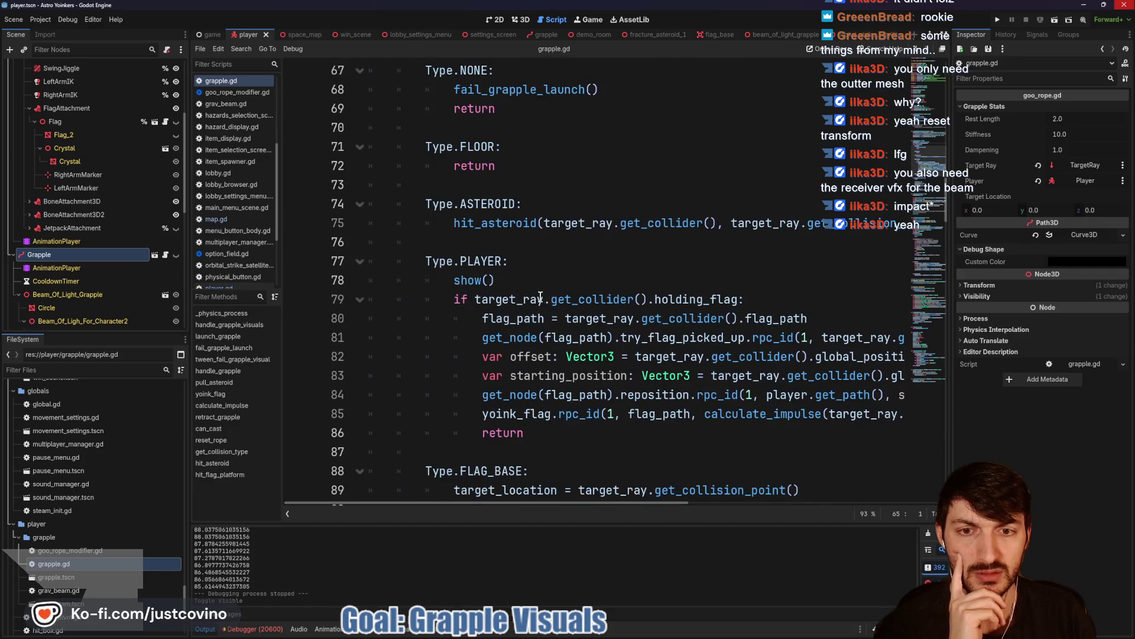
{"action": "scroll", "coordinate": [538, 295], "scroll_direction": "down", "scroll_amount": 4}
{"action": "scroll", "coordinate": [535, 295], "scroll_direction": "down", "scroll_amount": 9}
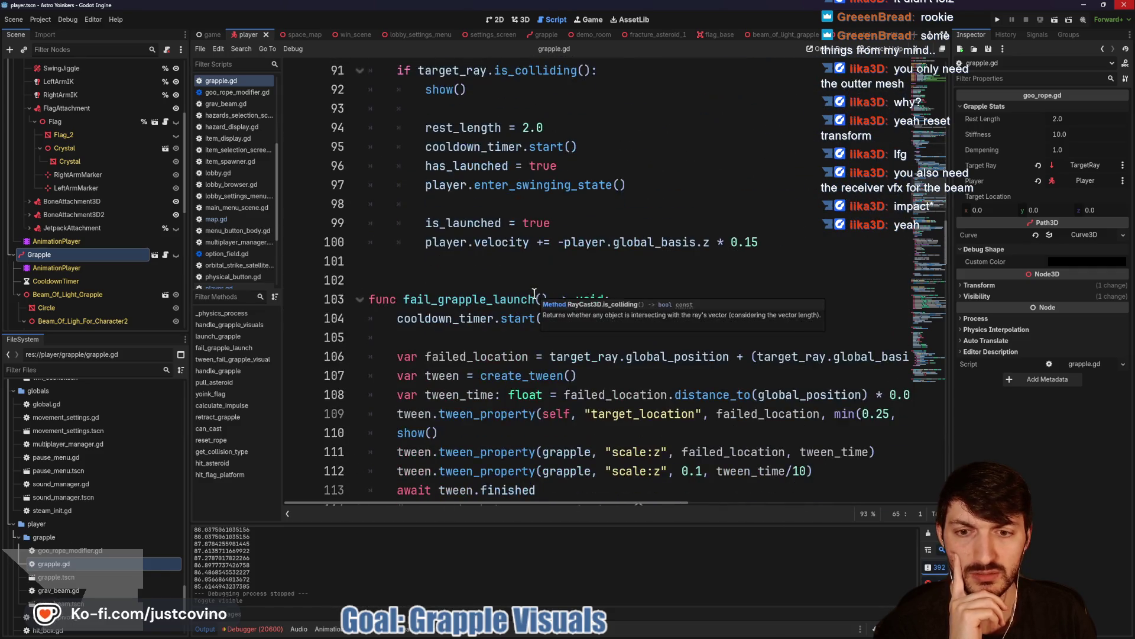
{"action": "scroll", "coordinate": [530, 296], "scroll_direction": "down", "scroll_amount": 7}
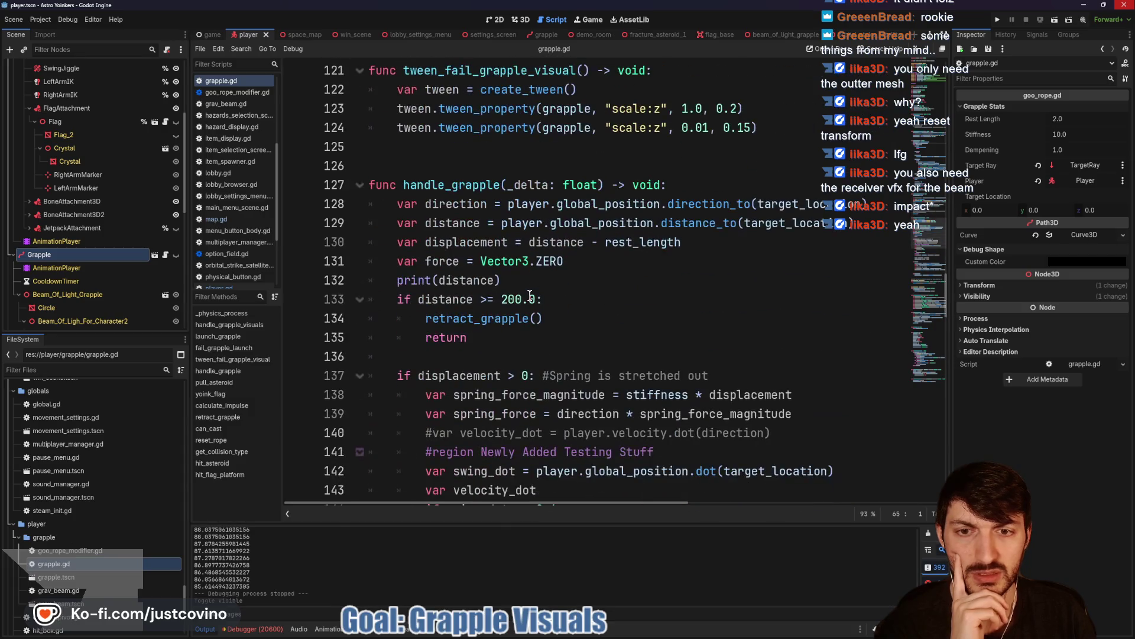
{"action": "left_click_drag", "start_coordinate": [502, 165], "coordinate": [331, 170]}
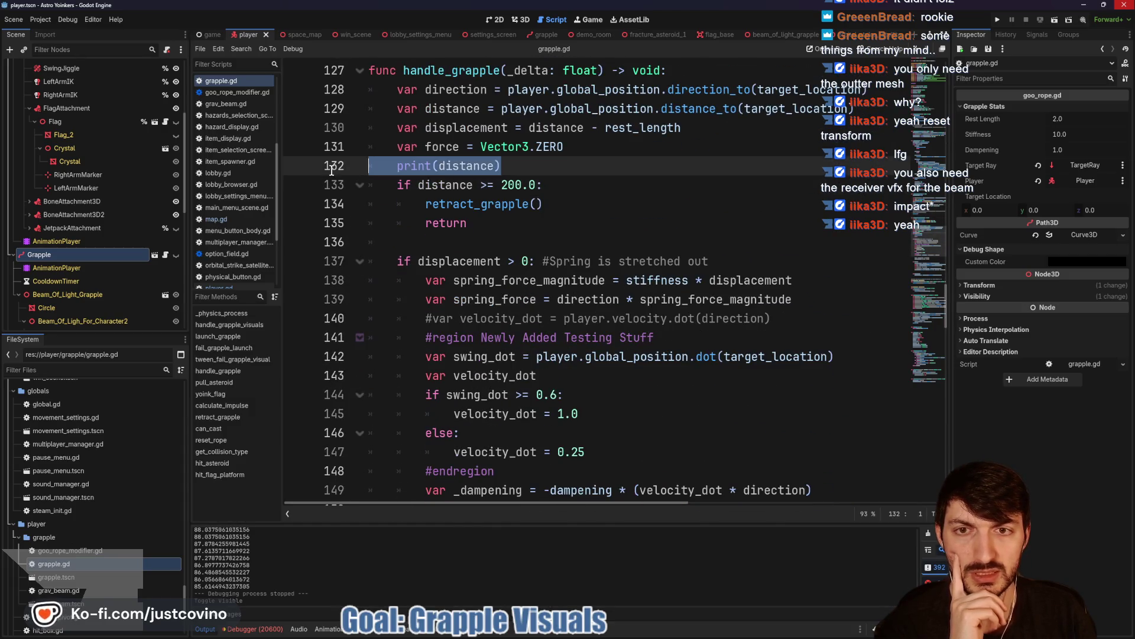
{"action": "key", "text": "BackSpace"}
{"action": "key", "text": "BackSpace"}
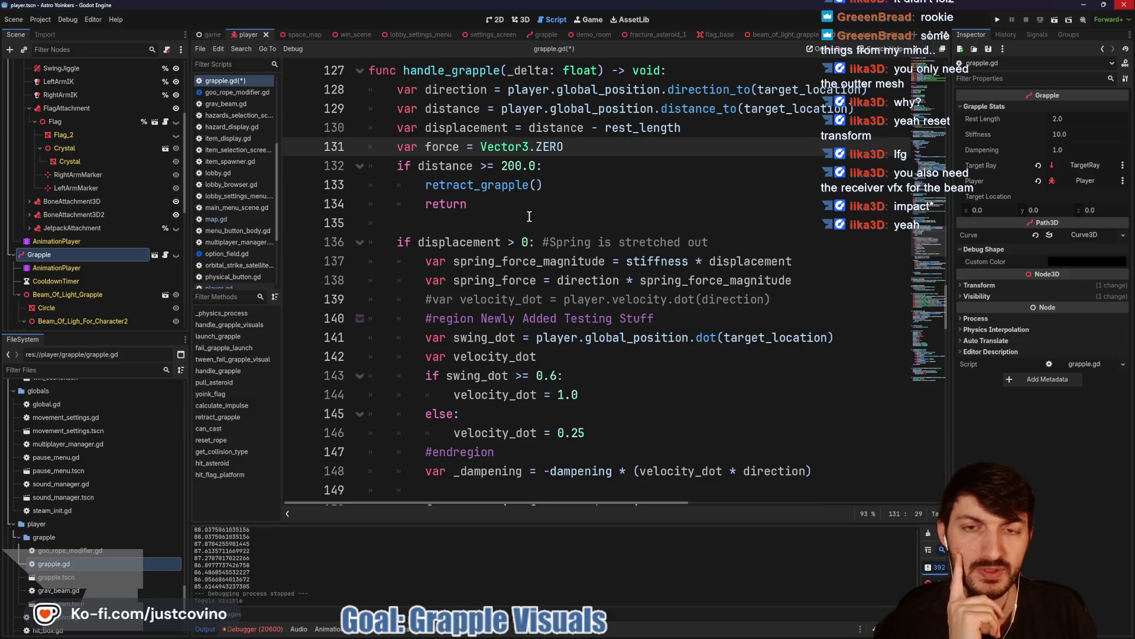
- Highlight the uses of retract_grapple and review the handle_grapple_visuals scale code
{"action": "double_click", "coordinate": [482, 187]}
{"action": "scroll", "coordinate": [533, 236], "scroll_direction": "down", "scroll_amount": 13}
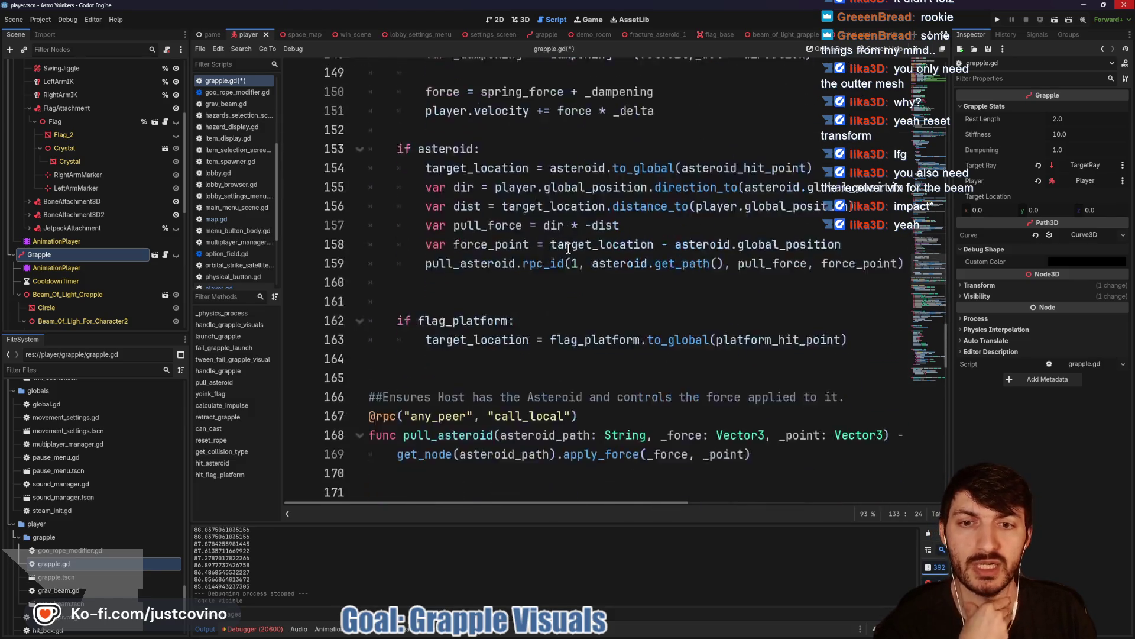
{"action": "scroll", "coordinate": [557, 246], "scroll_direction": "down", "scroll_amount": 4}
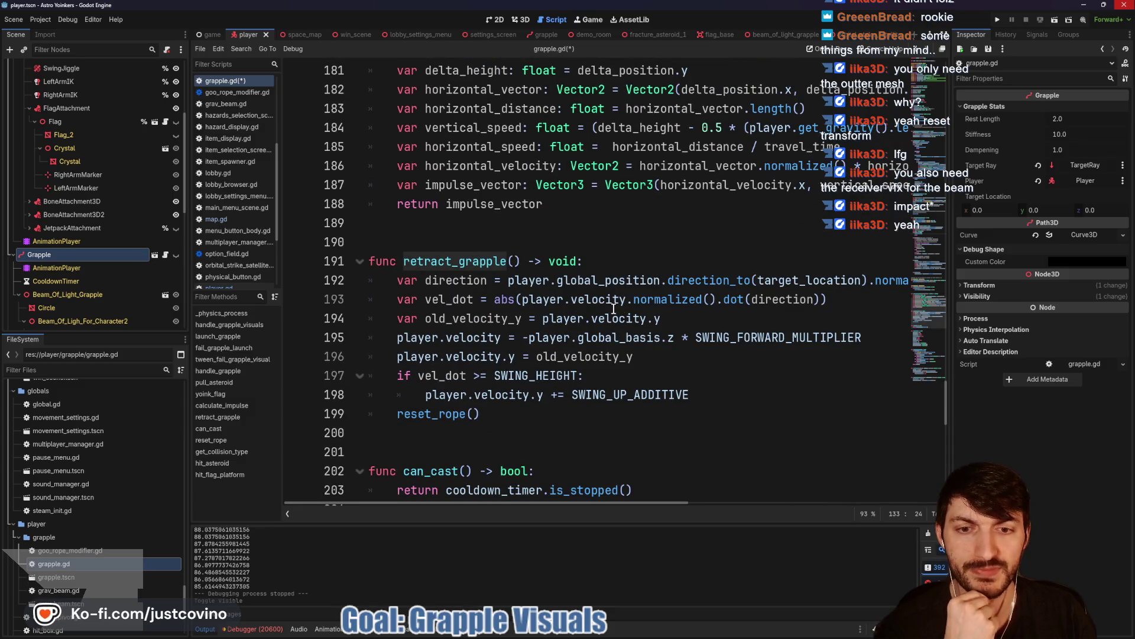
{"action": "scroll", "coordinate": [609, 311], "scroll_direction": "down", "scroll_amount": 2}
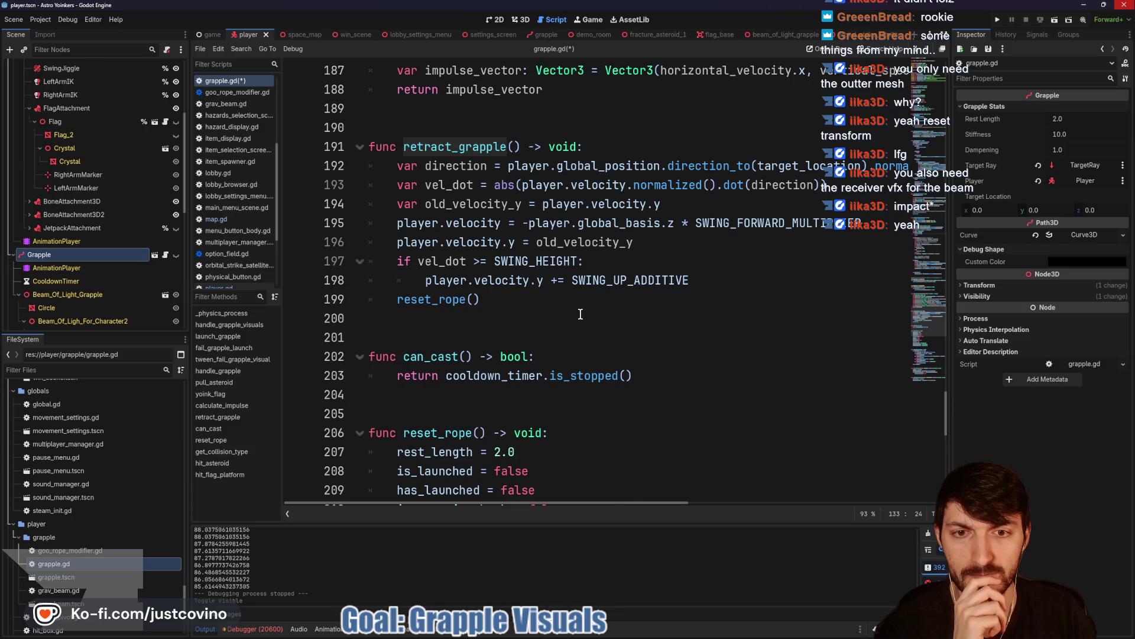
{"action": "scroll", "coordinate": [580, 314], "scroll_direction": "up", "scroll_amount": 19}
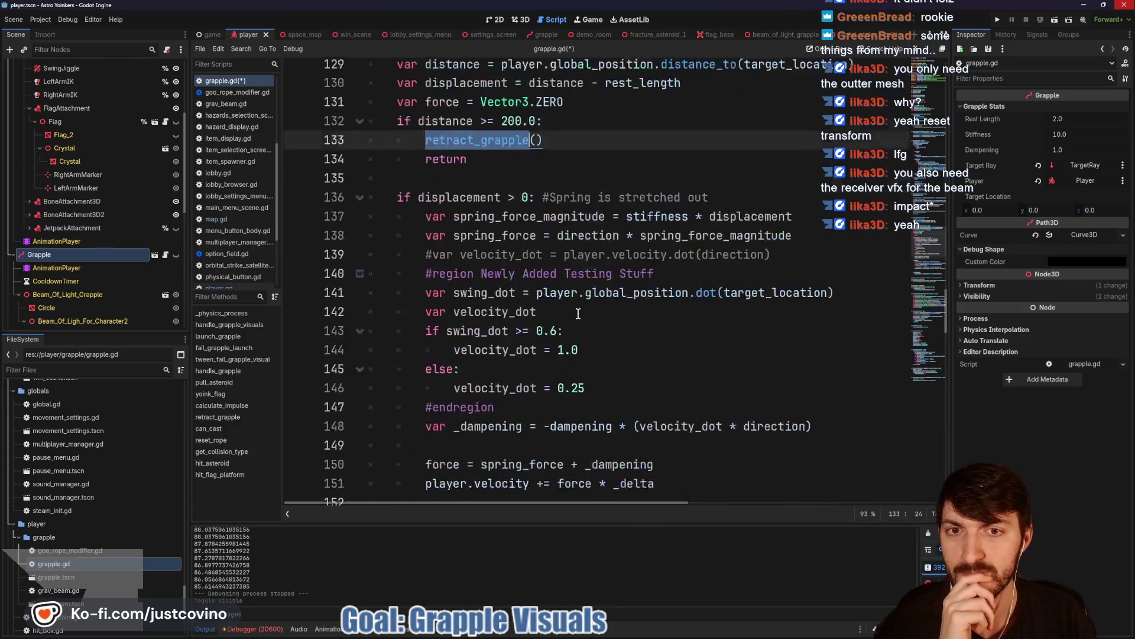
{"action": "scroll", "coordinate": [578, 313], "scroll_direction": "up", "scroll_amount": 18}
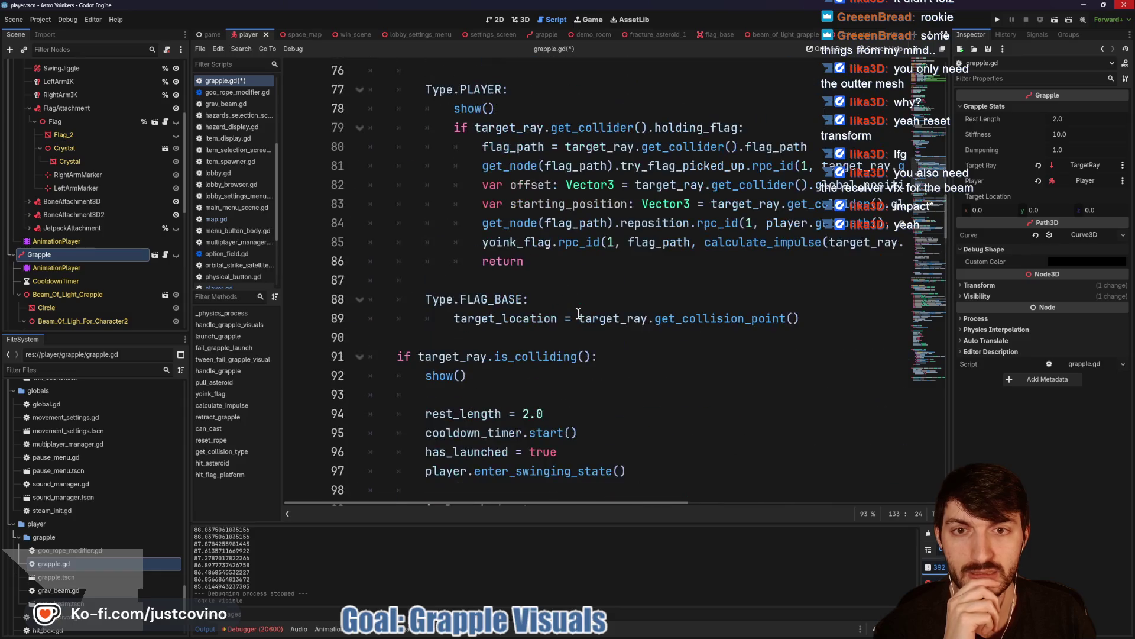
{"action": "scroll", "coordinate": [578, 313], "scroll_direction": "up", "scroll_amount": 9}
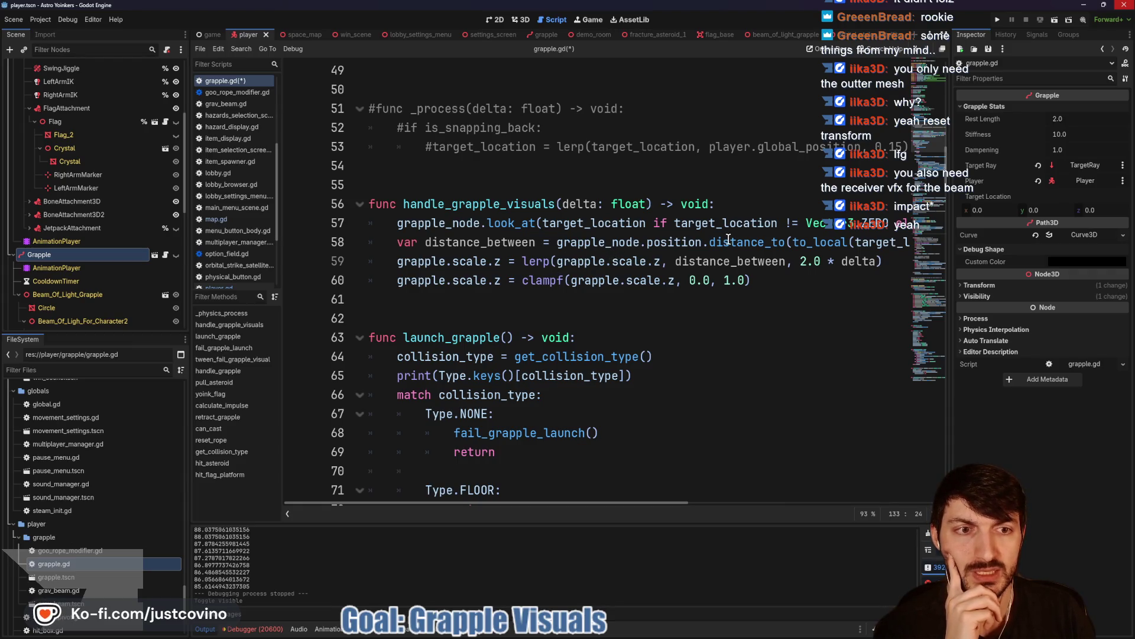
{"action": "mouse_move", "coordinate": [386, 256]}
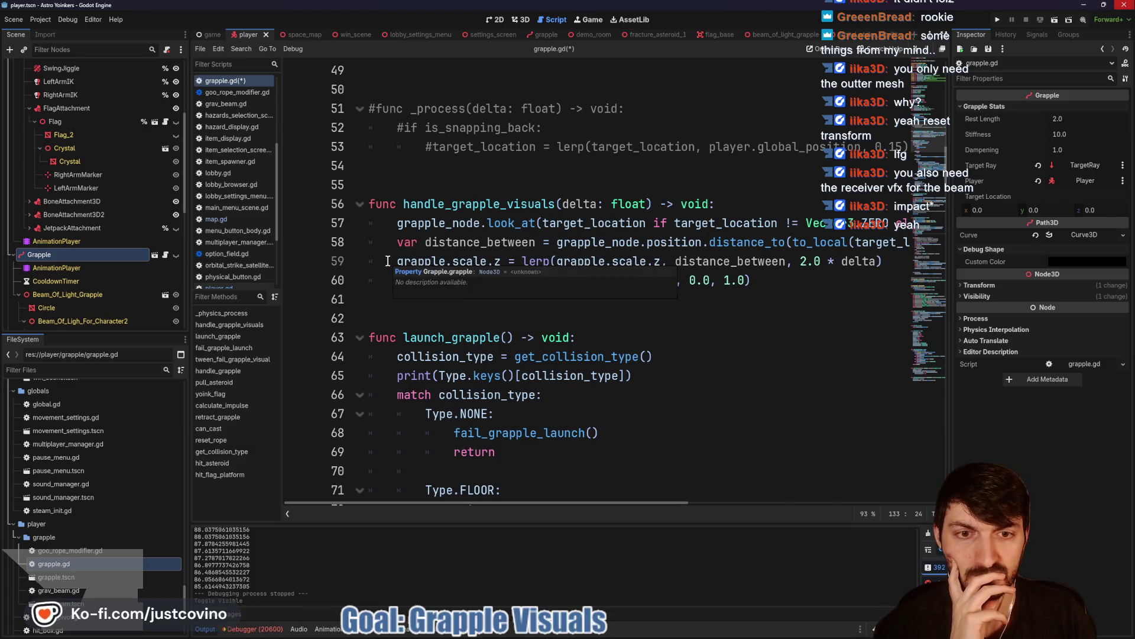
- Delete the clampf line that clamps grapple.scale.z
{"action": "left_click", "coordinate": [387, 261]}
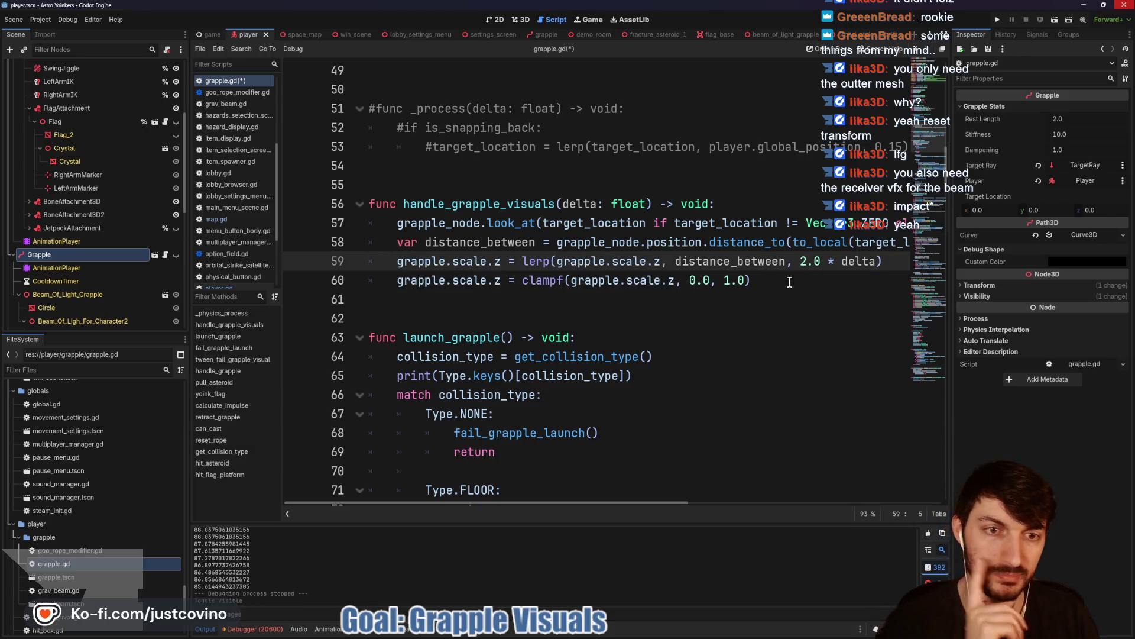
{"action": "left_click_drag", "start_coordinate": [790, 282], "coordinate": [388, 283]}
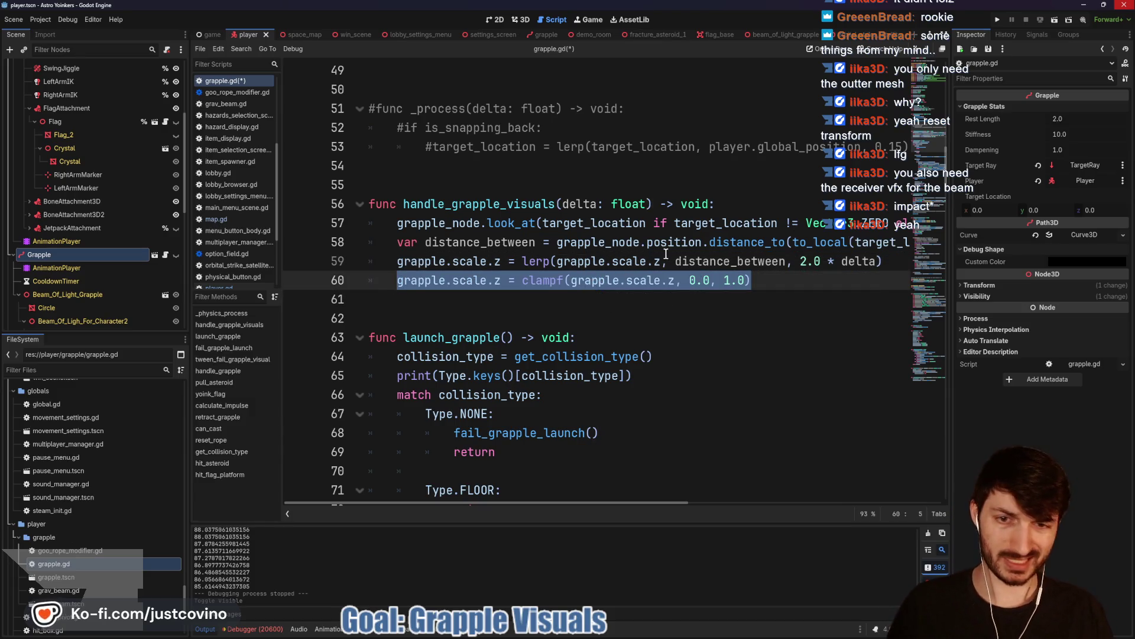
{"action": "key", "text": "BackSpace"}
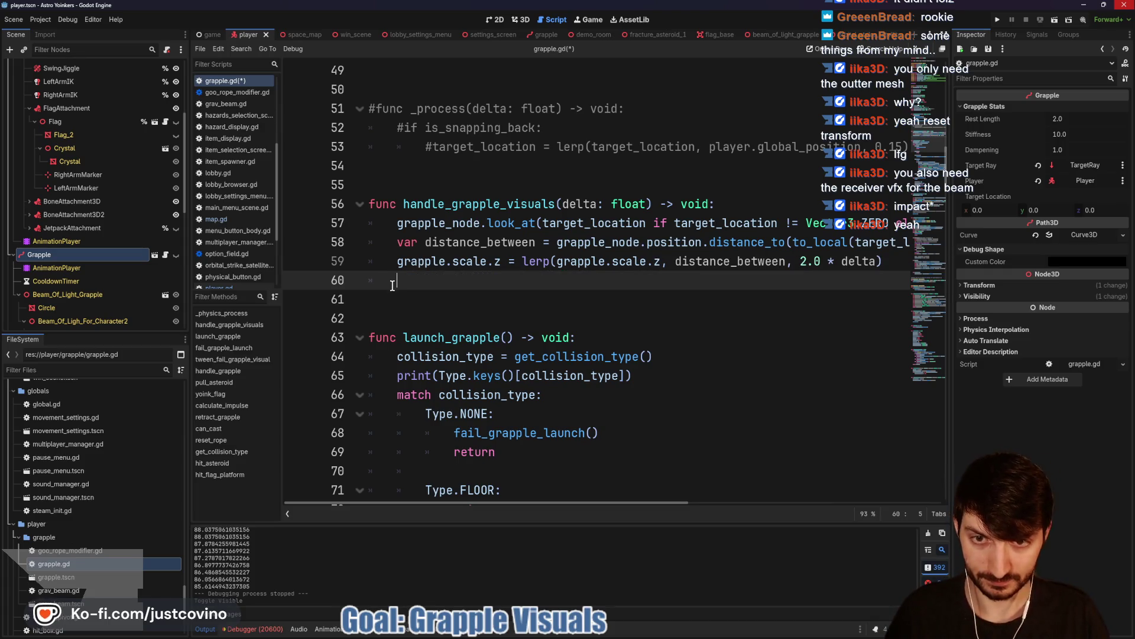
{"action": "key", "text": "BackSpace"}
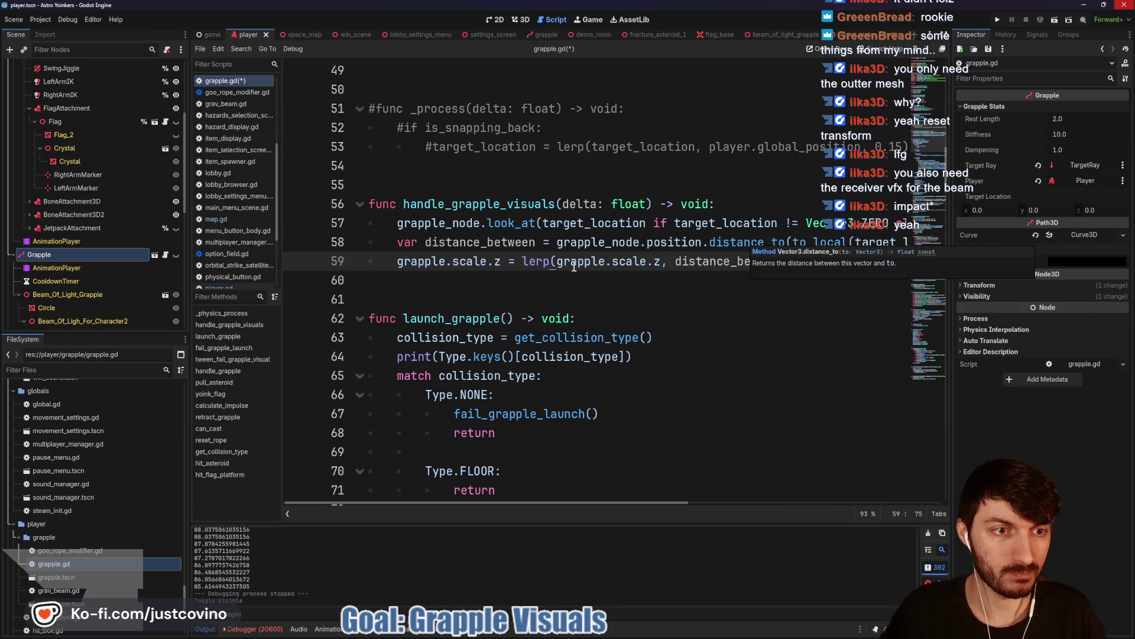
- Add 'distance_between = clampf(distance_between, 0.0, 1.0)' above the lerp, save, and run demo_room
{"action": "key", "text": "Return"}
{"action": "key", "text": "Up"}
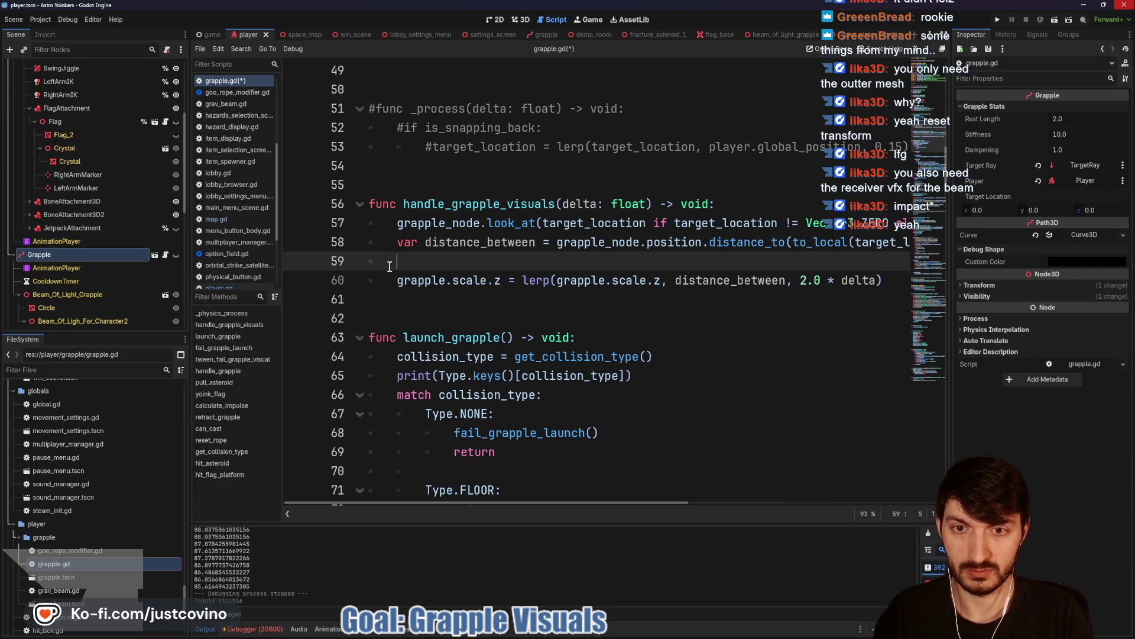
{"action": "type", "text": "distance_between"}
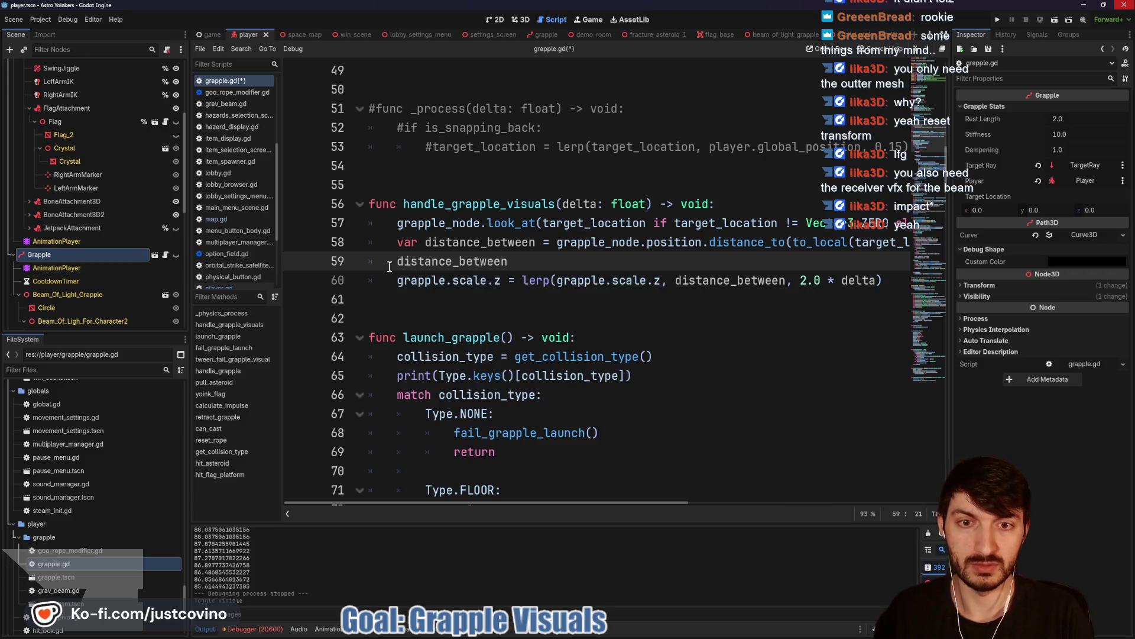
{"action": "type", "text": " = clampf"}
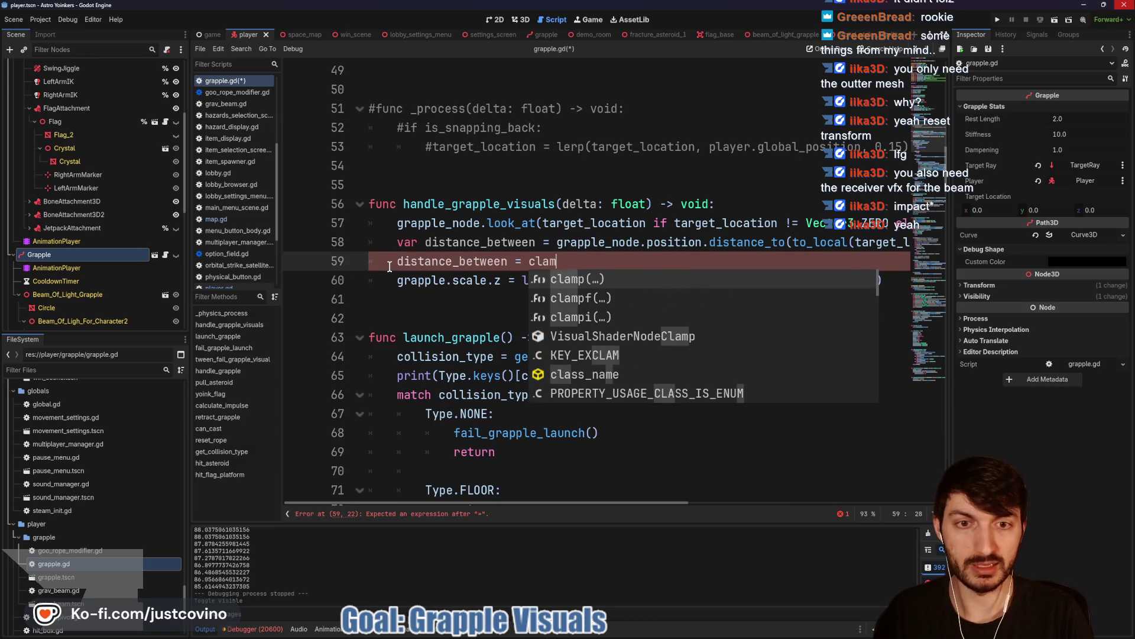
{"action": "key", "text": "Return"}
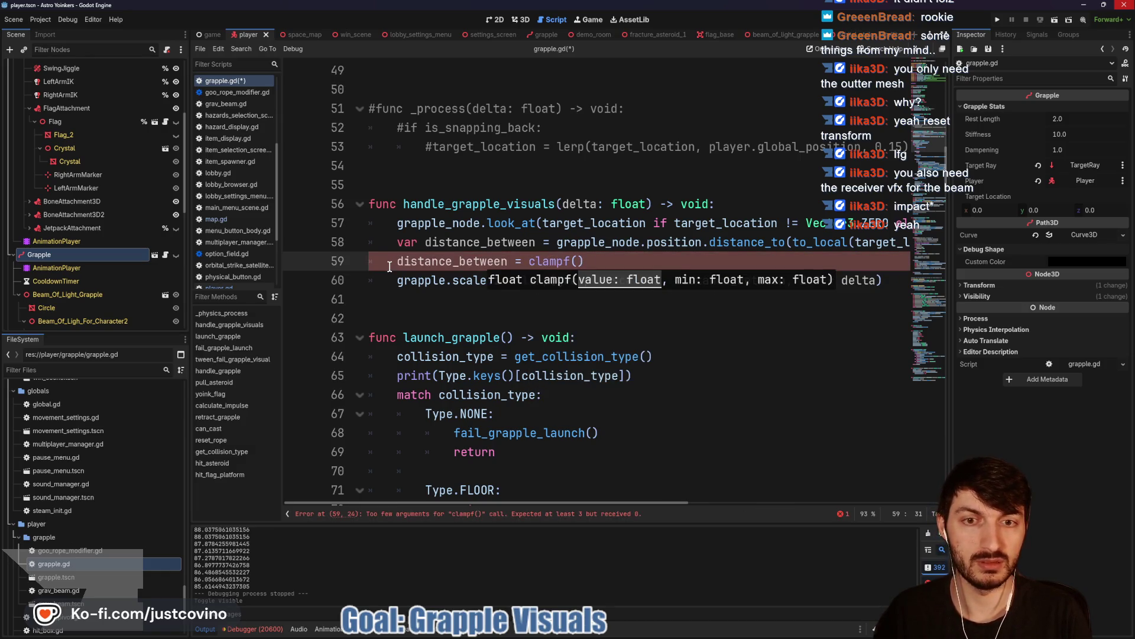
{"action": "type", "text": "distance"}
{"action": "key", "text": "Return"}
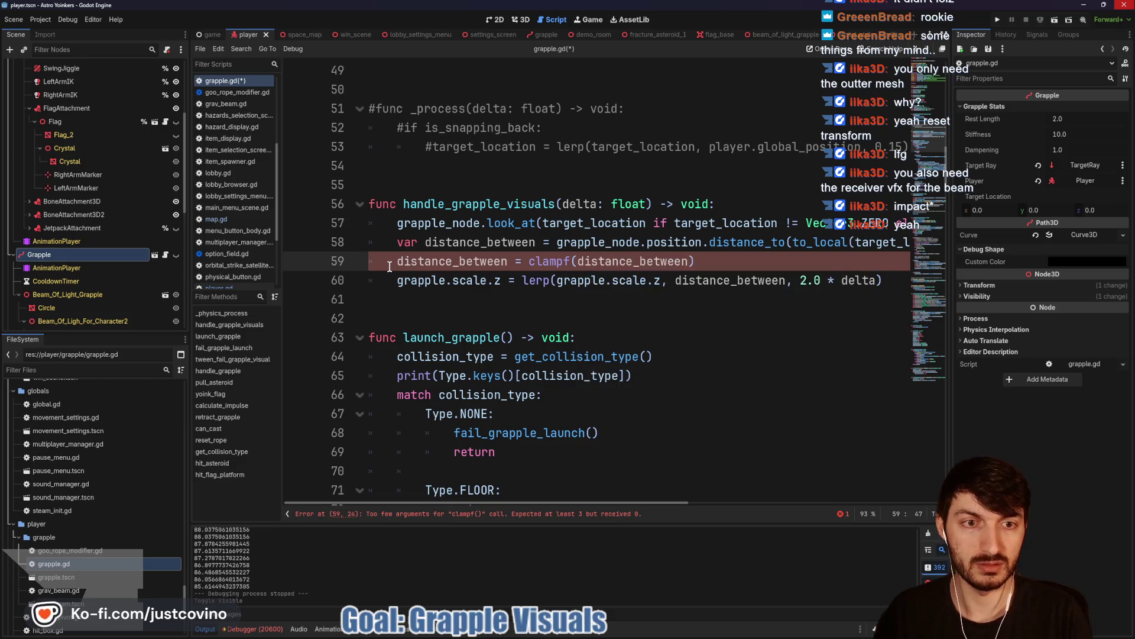
{"action": "type", "text": ", 0.0, 1.0"}
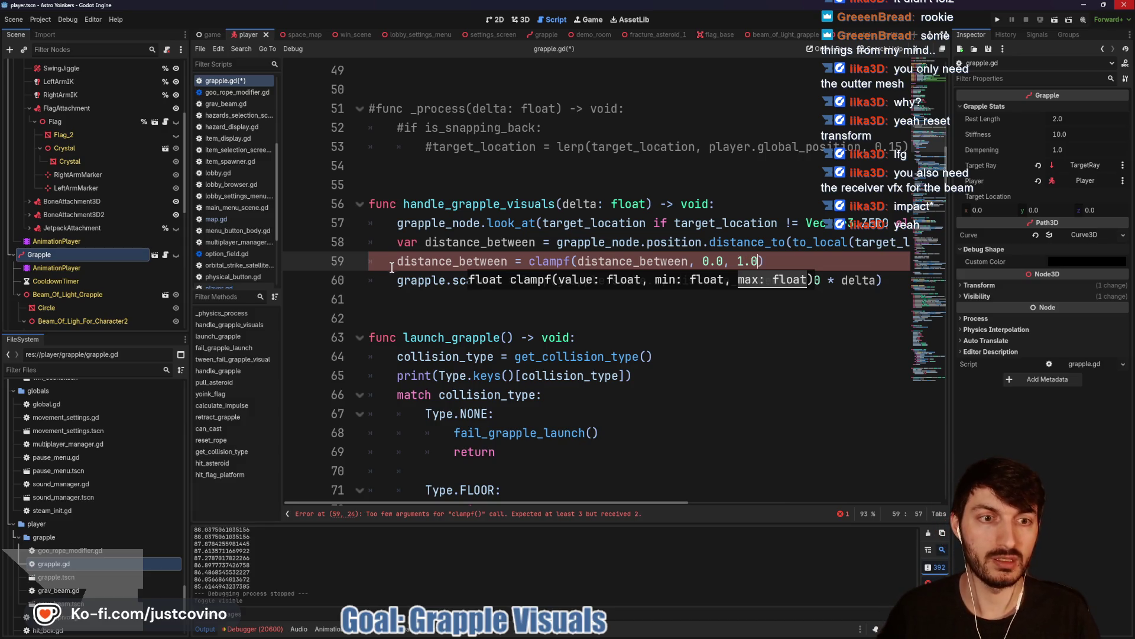
{"action": "type", "text": ")"}
{"action": "key", "text": "ctrl+s"}
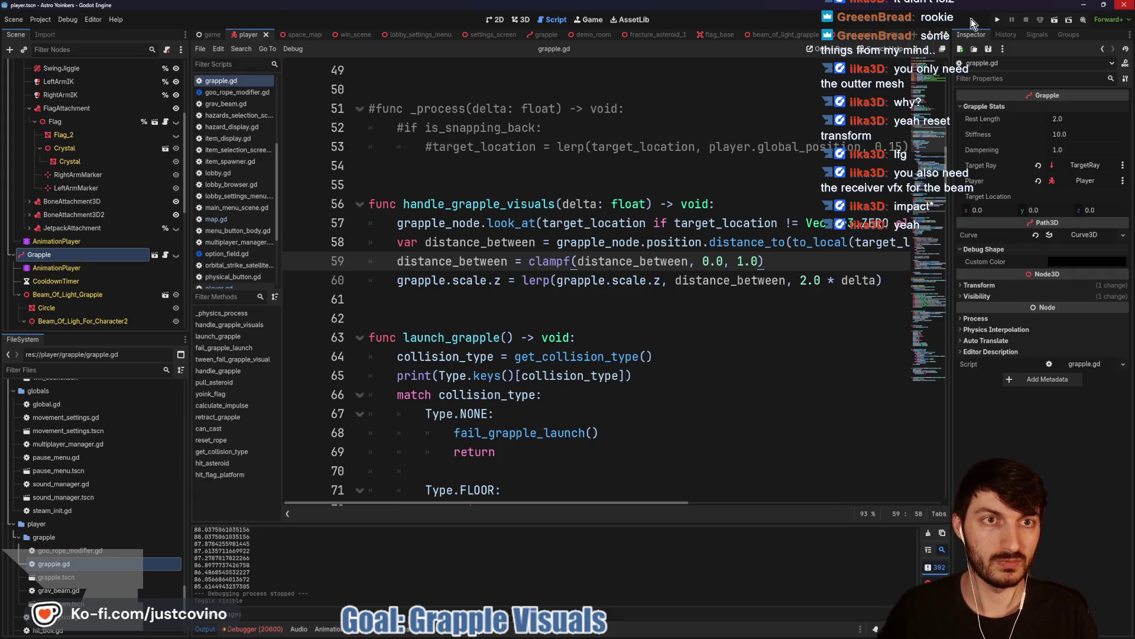
{"action": "left_click", "coordinate": [579, 35]}
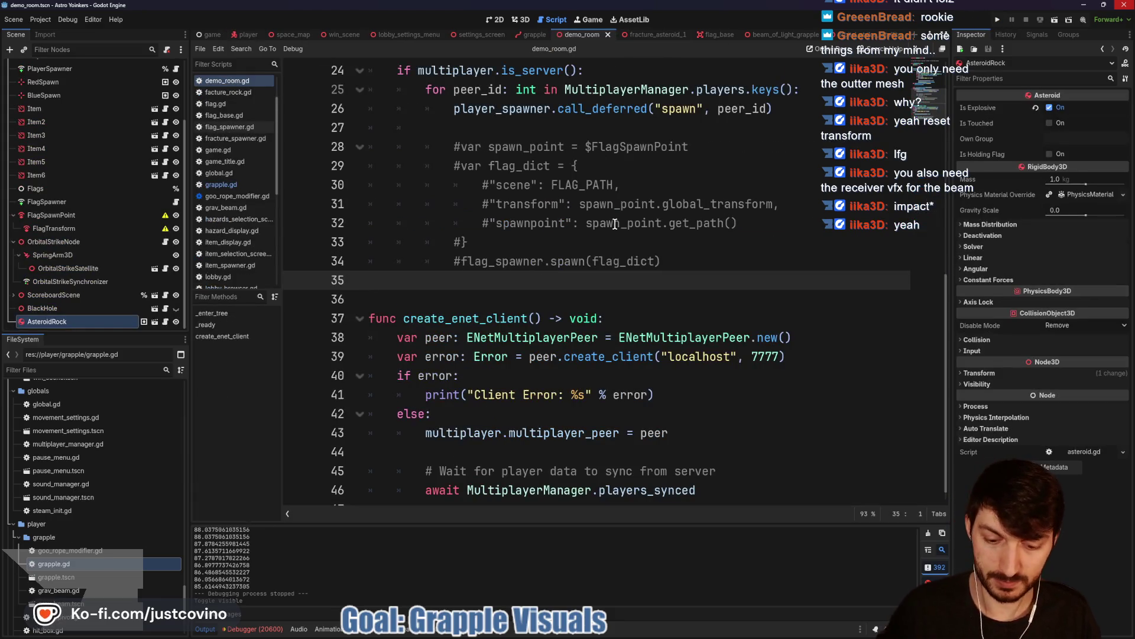
{"action": "key", "text": "F6"}
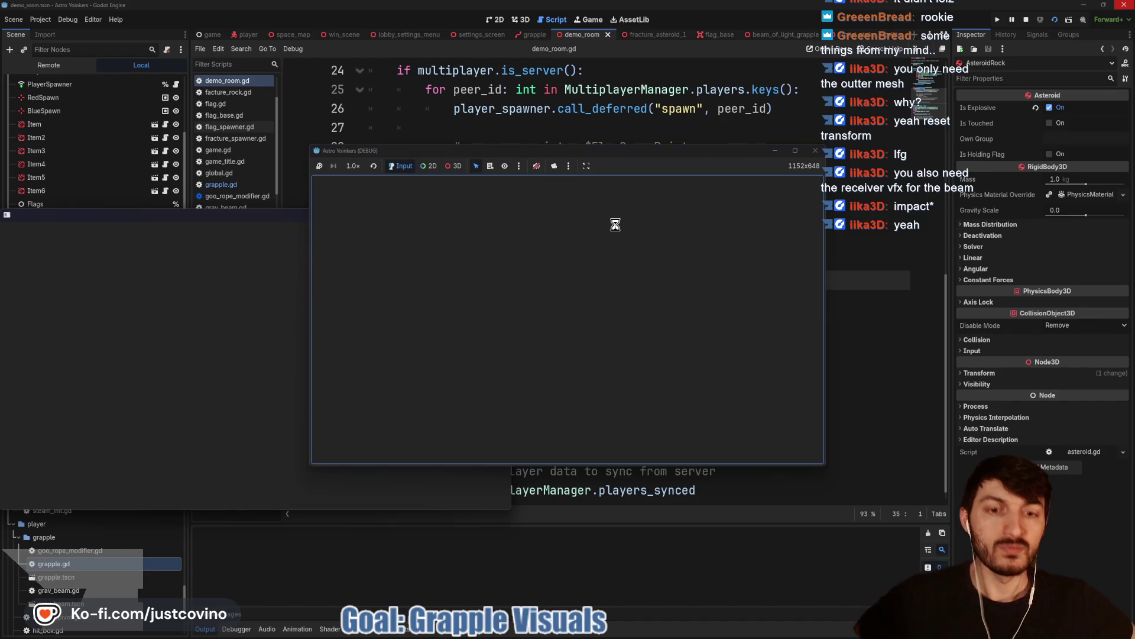
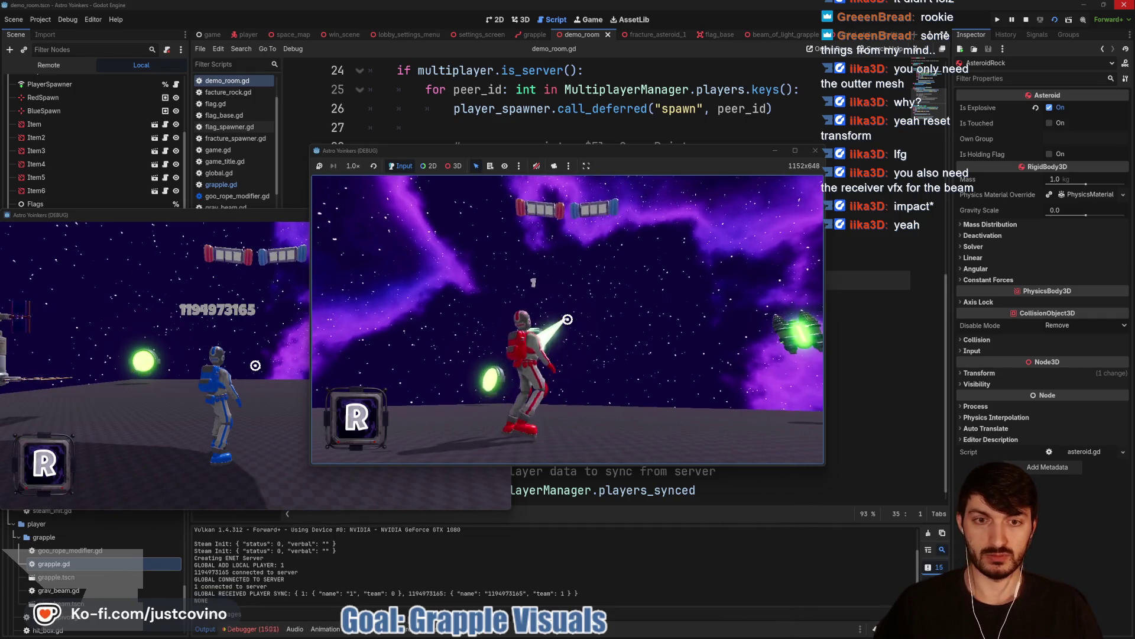
- Fire the grapple at the asteroid three times, then stop the running game
{"action": "left_click", "coordinate": [568, 320]}
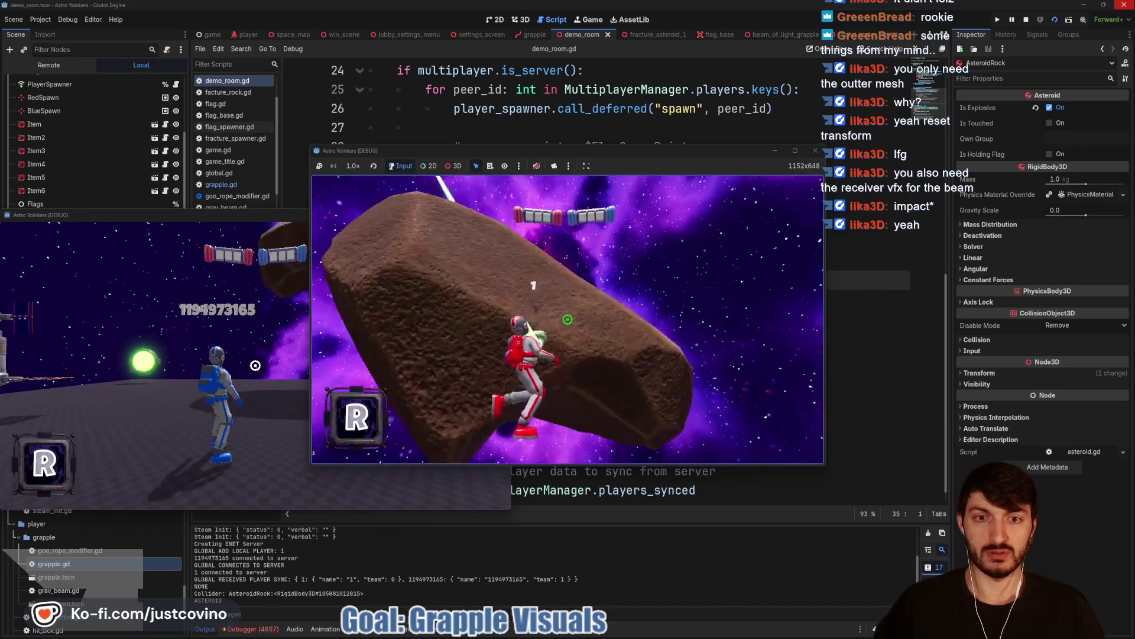
{"action": "left_click", "coordinate": [567, 319]}
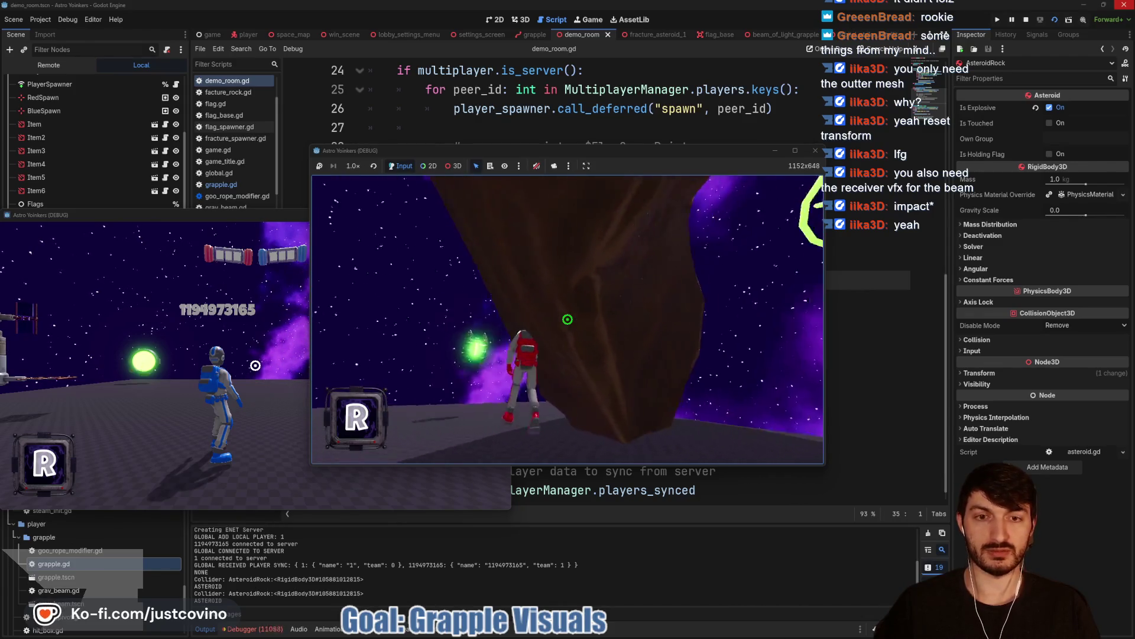
{"action": "left_click", "coordinate": [568, 319]}
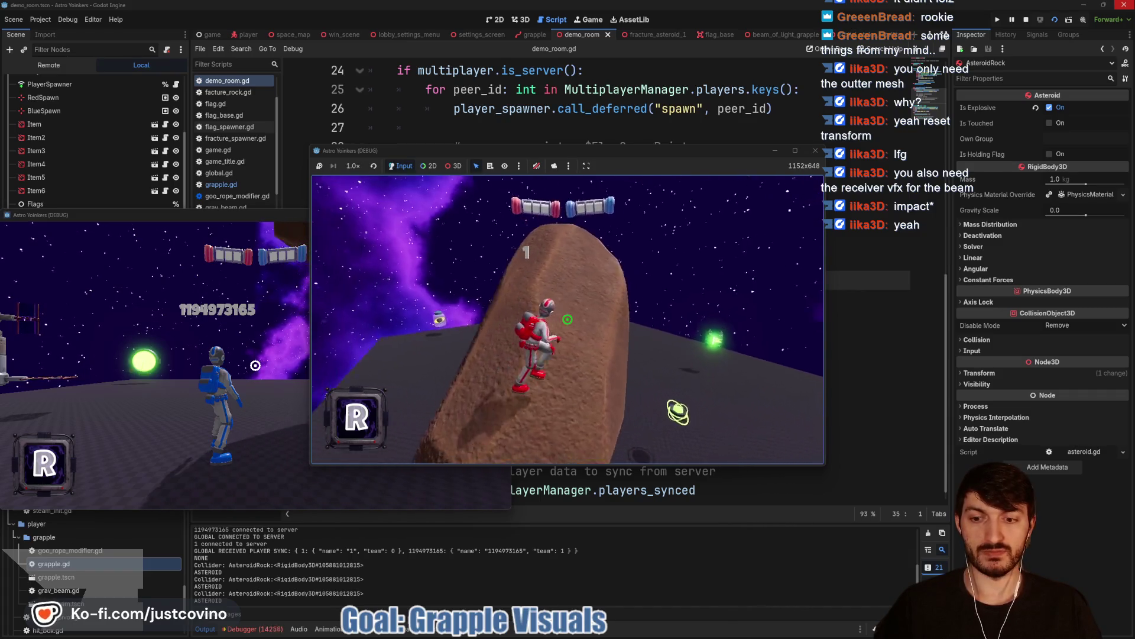
{"action": "key", "text": "F8"}
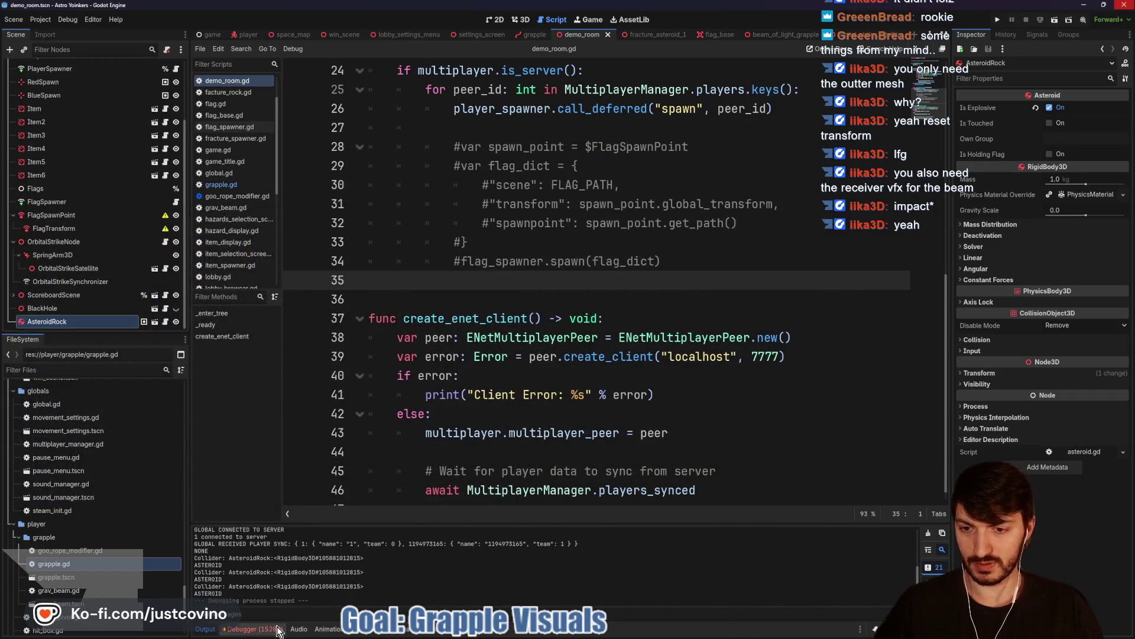
- Scroll through the node-not-found sync errors in the Debugger, then switch to the player scene
{"action": "left_click", "coordinate": [277, 628]}
{"action": "left_click", "coordinate": [270, 518]}
{"action": "scroll", "coordinate": [355, 570], "scroll_direction": "down", "scroll_amount": 5}
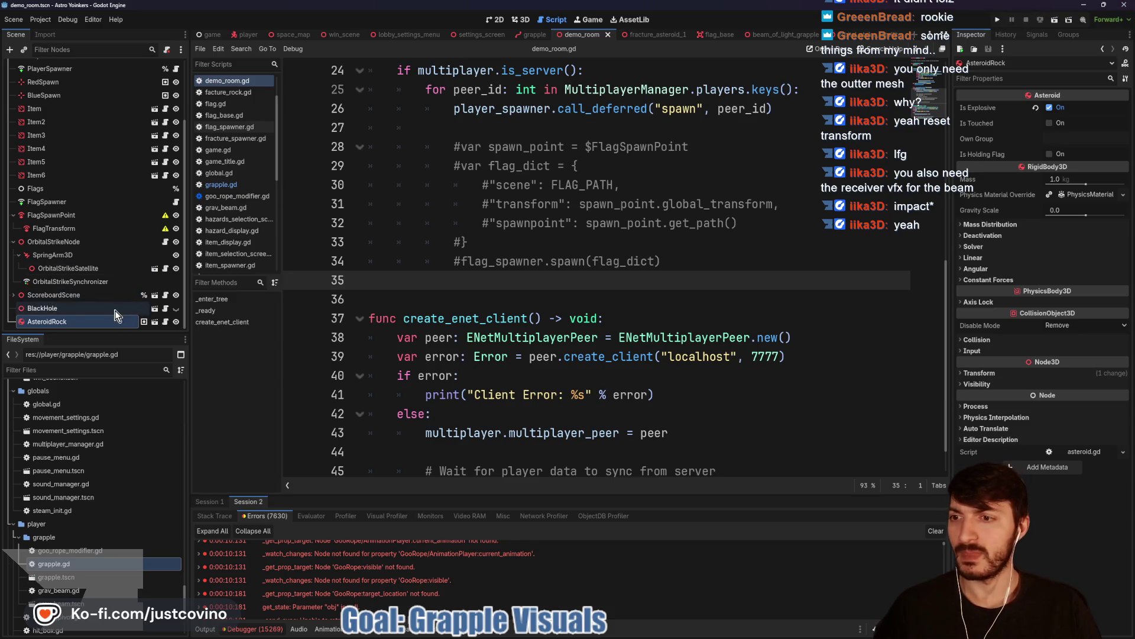
{"action": "scroll", "coordinate": [80, 283], "scroll_direction": "up", "scroll_amount": 3}
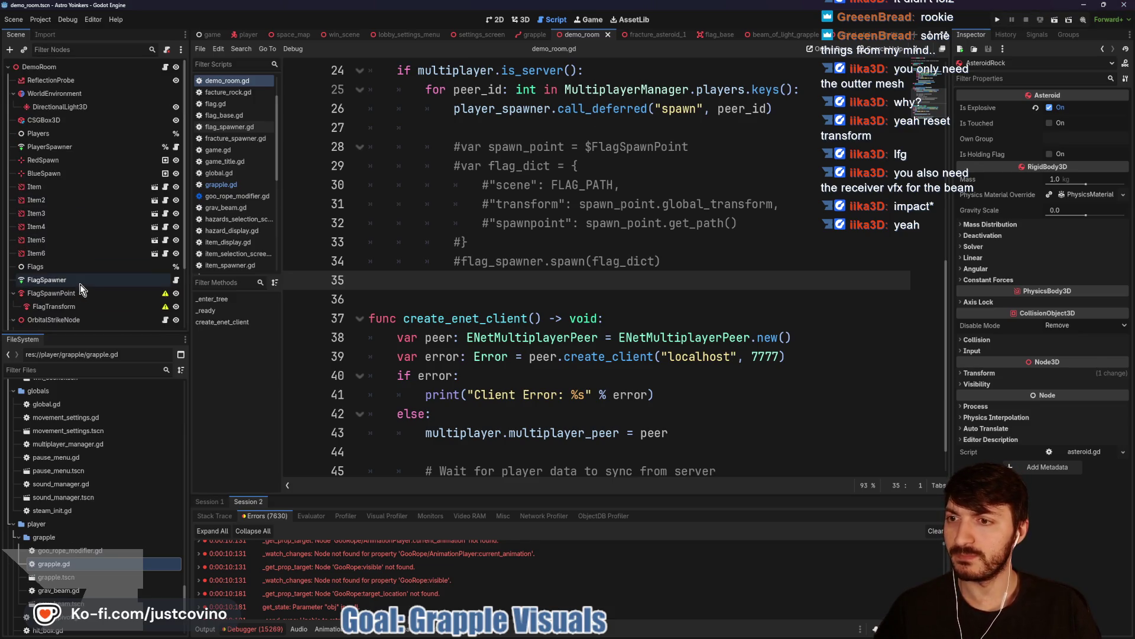
{"action": "scroll", "coordinate": [64, 150], "scroll_direction": "down", "scroll_amount": 3}
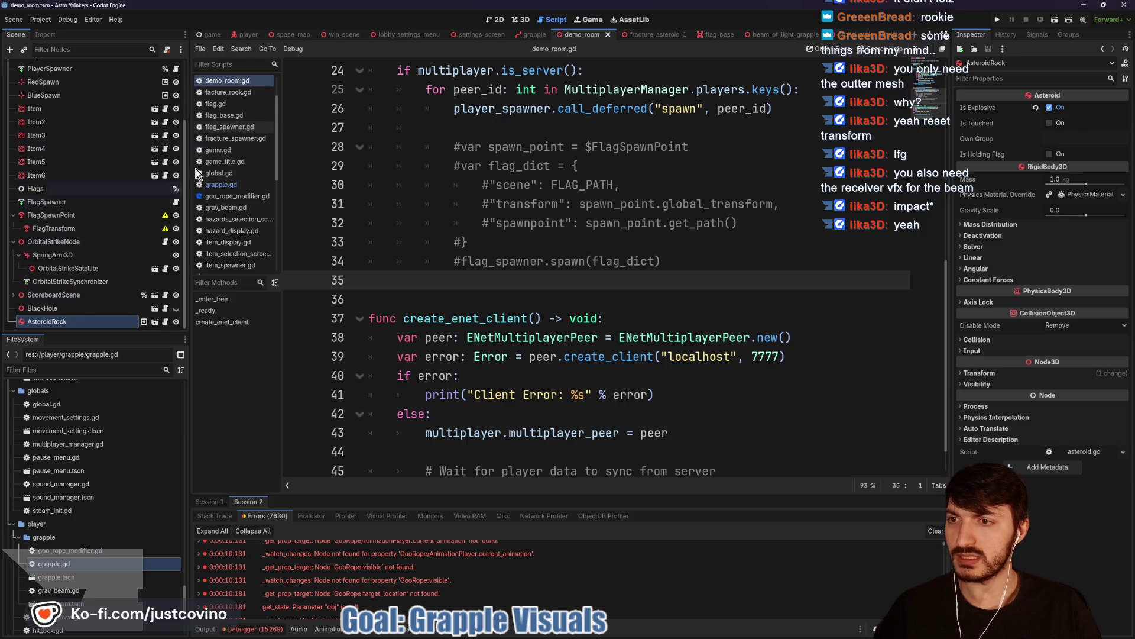
{"action": "left_click", "coordinate": [263, 36]}
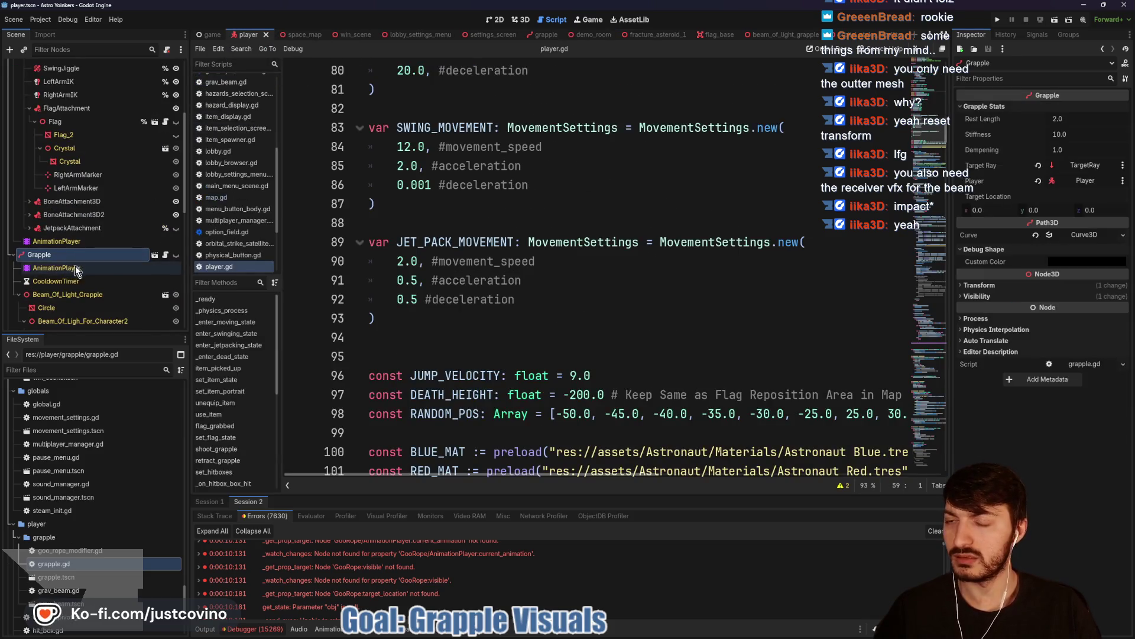
- Fold the Grapple node's children in the Scene dock so GrappleSynchronizer sits right below it
{"action": "scroll", "coordinate": [74, 178], "scroll_direction": "up", "scroll_amount": 2}
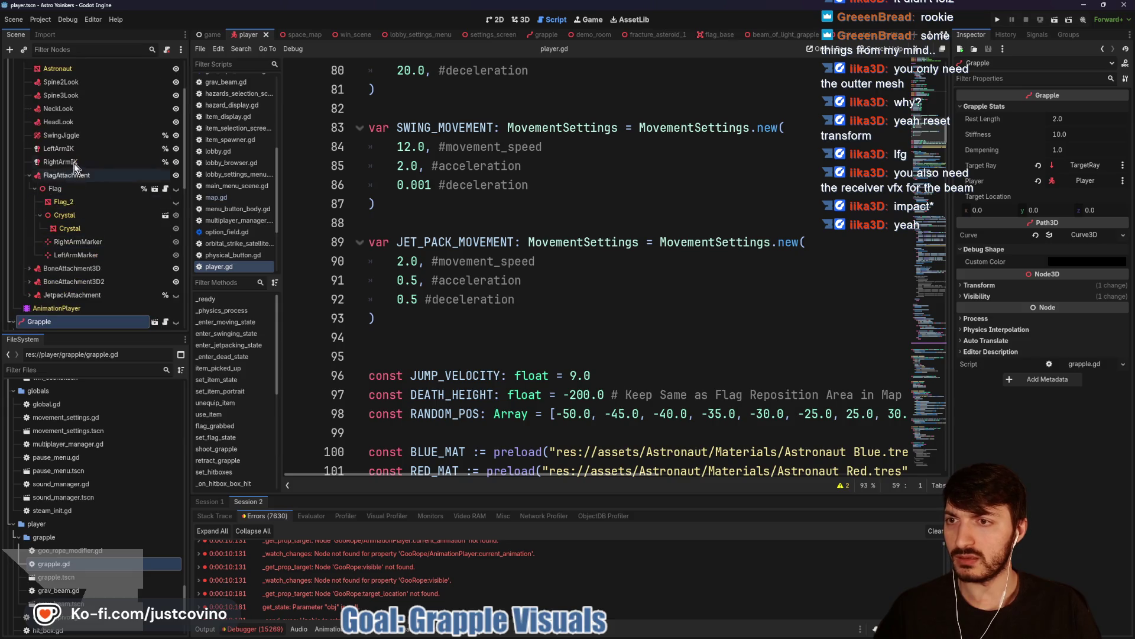
{"action": "scroll", "coordinate": [73, 163], "scroll_direction": "down", "scroll_amount": 2}
{"action": "scroll", "coordinate": [80, 239], "scroll_direction": "up", "scroll_amount": 3}
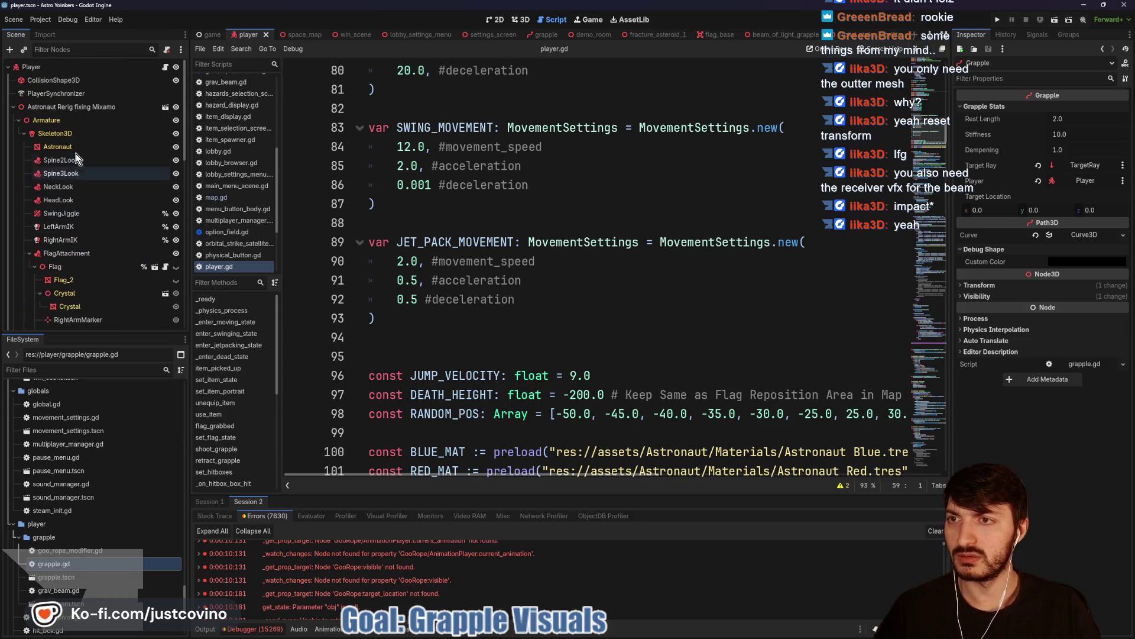
{"action": "scroll", "coordinate": [74, 207], "scroll_direction": "down", "scroll_amount": 5}
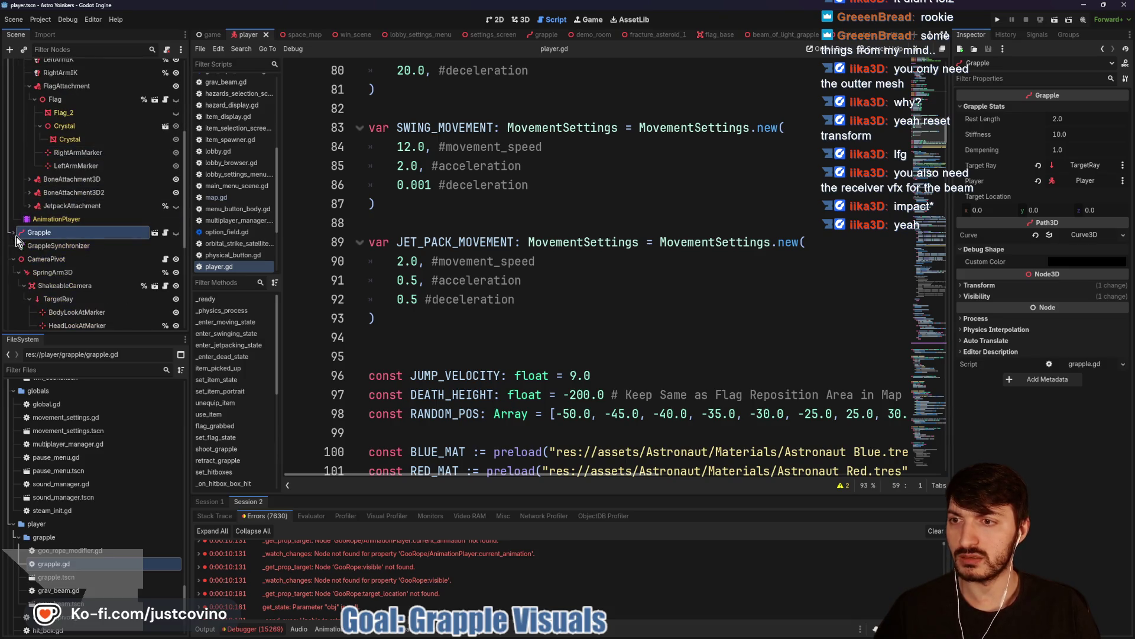
{"action": "left_click", "coordinate": [14, 233]}
- Delete Player's current_animation, scale, visible and target_location entries from GrappleSynchronizer's replication list
{"action": "left_click", "coordinate": [66, 214]}
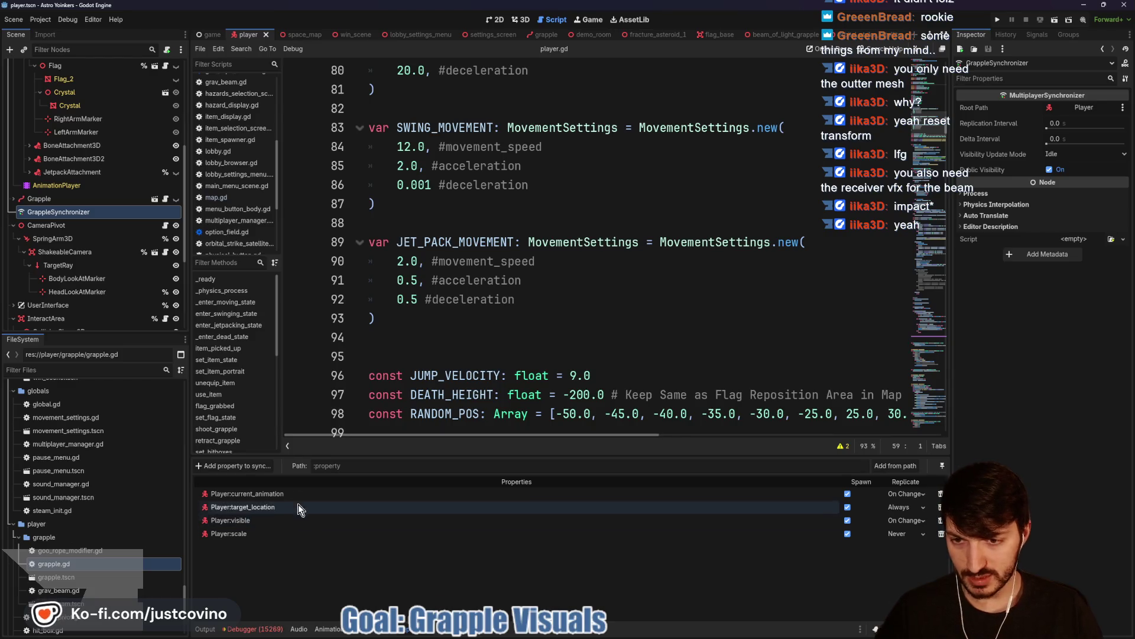
{"action": "left_click", "coordinate": [941, 497]}
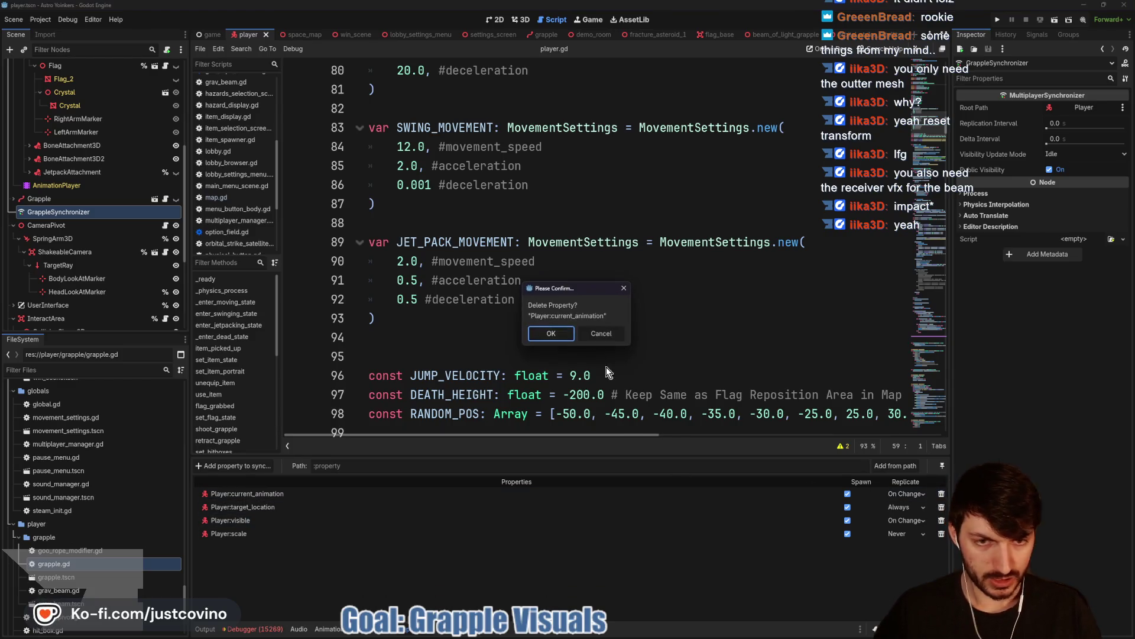
{"action": "left_click", "coordinate": [558, 332]}
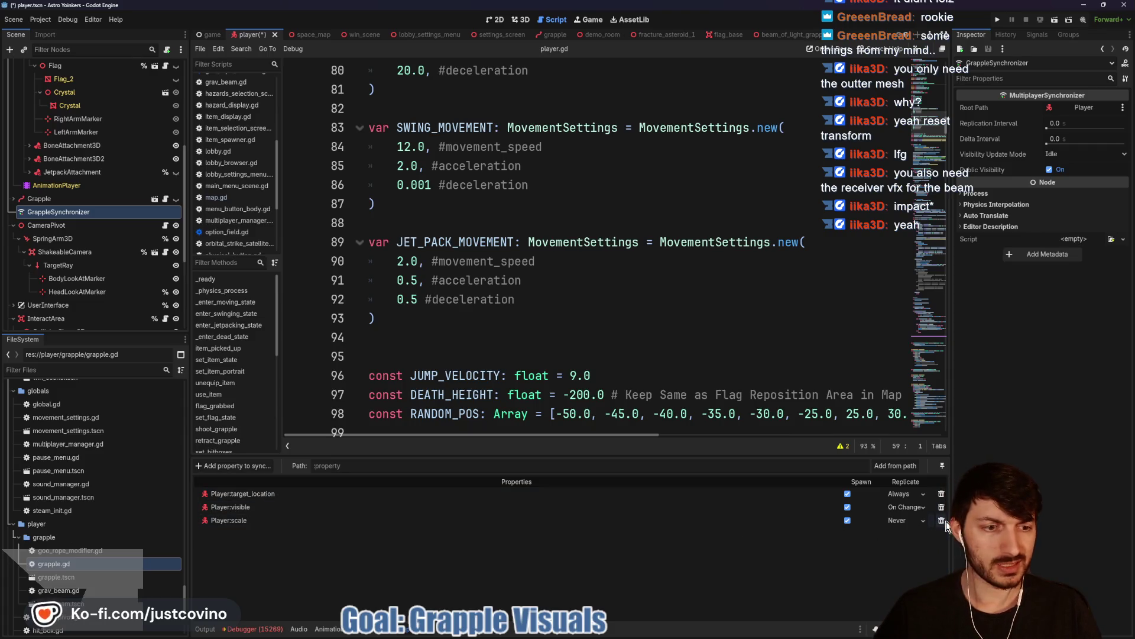
{"action": "left_click", "coordinate": [942, 521]}
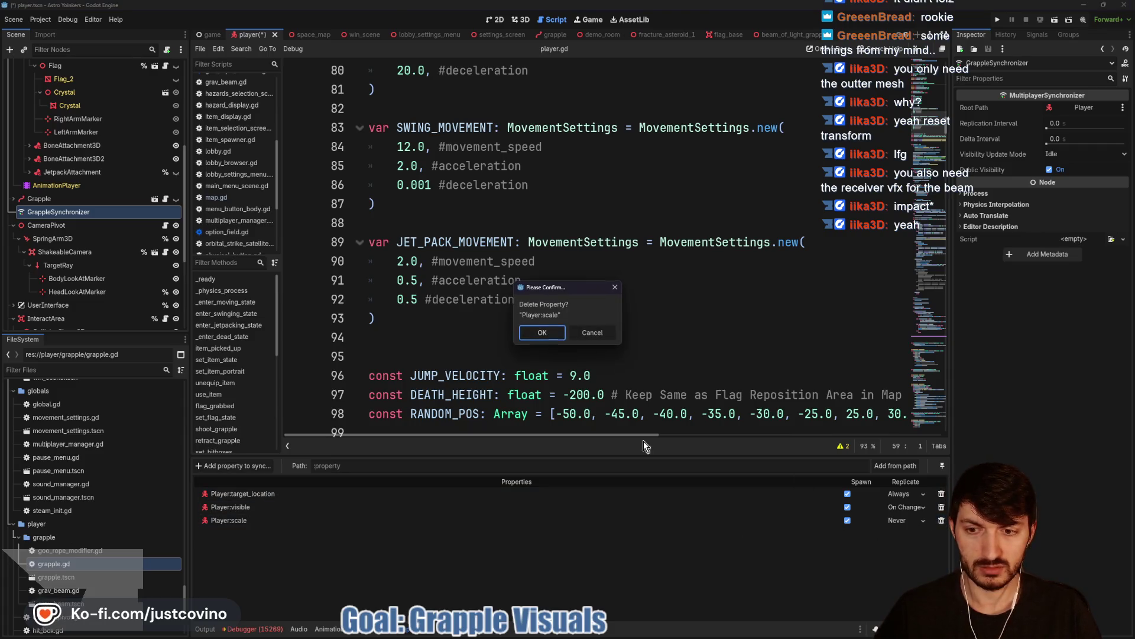
{"action": "left_click", "coordinate": [550, 333]}
{"action": "left_click", "coordinate": [941, 507]}
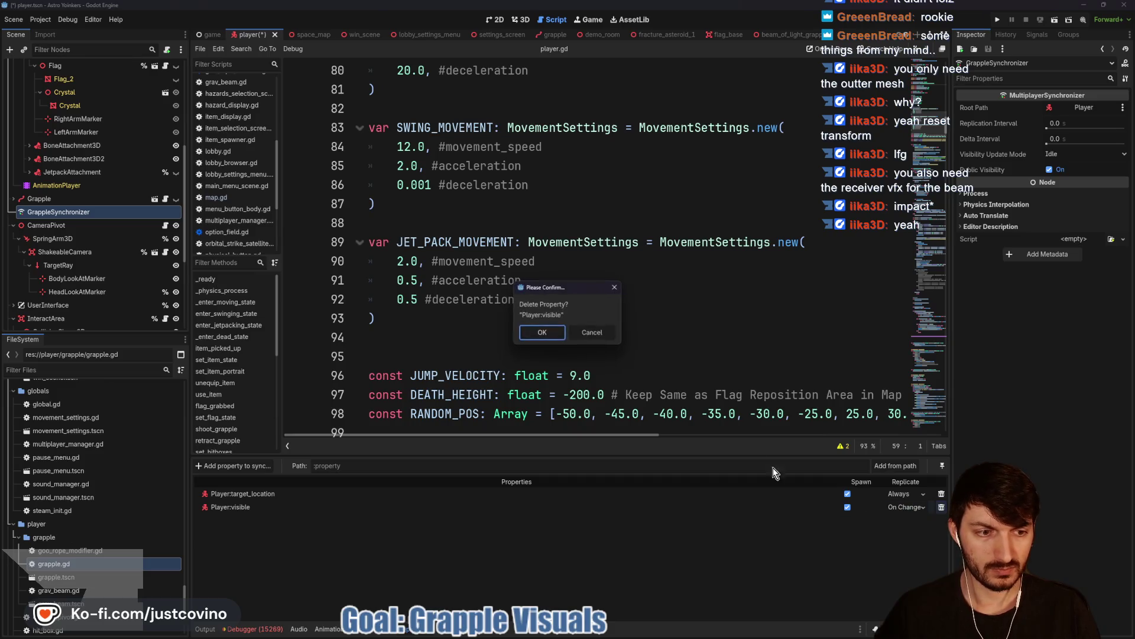
{"action": "left_click", "coordinate": [544, 333]}
{"action": "left_click", "coordinate": [942, 494]}
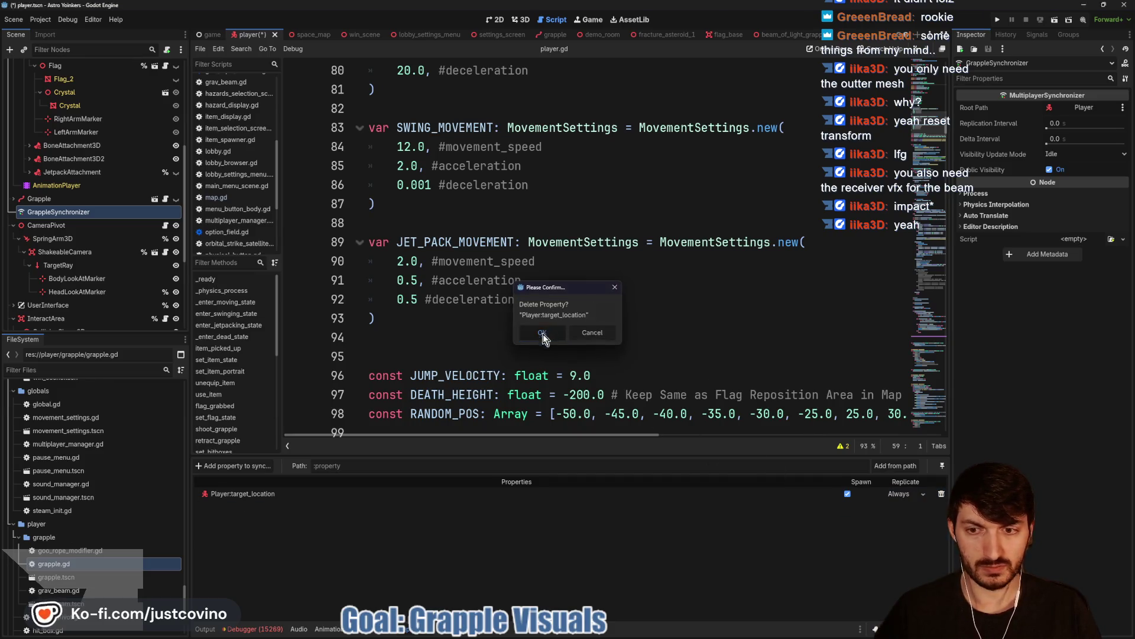
{"action": "left_click", "coordinate": [543, 334]}
{"action": "left_click", "coordinate": [254, 466]}
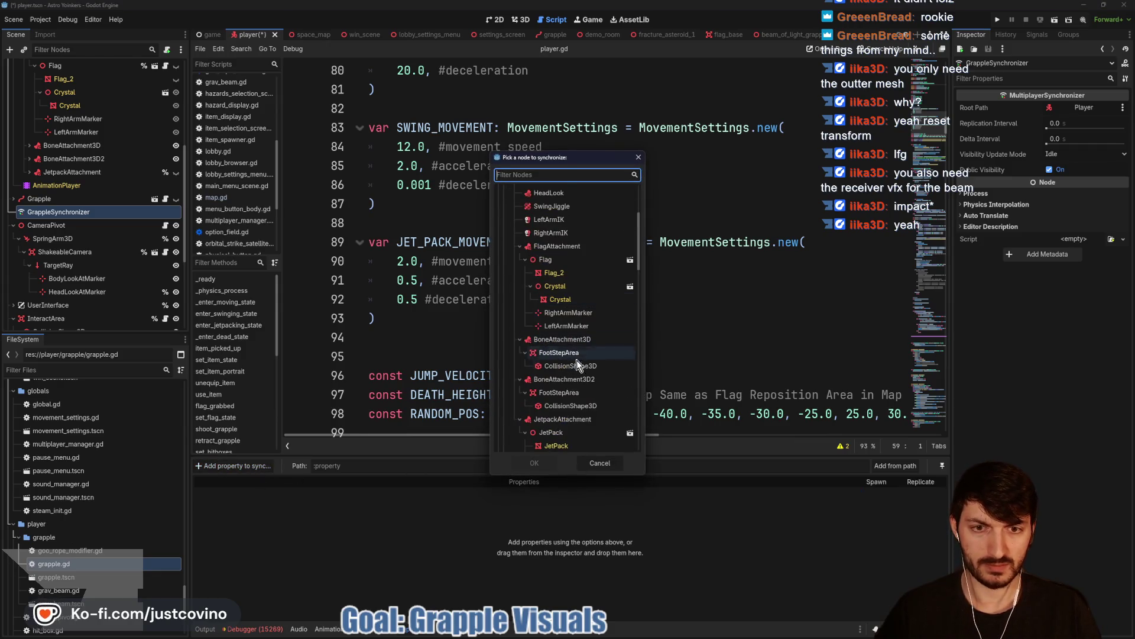
- Sync Grapple:target_location in GrappleSynchronizer, replicating On Change
{"action": "scroll", "coordinate": [576, 357], "scroll_direction": "down", "scroll_amount": 5}
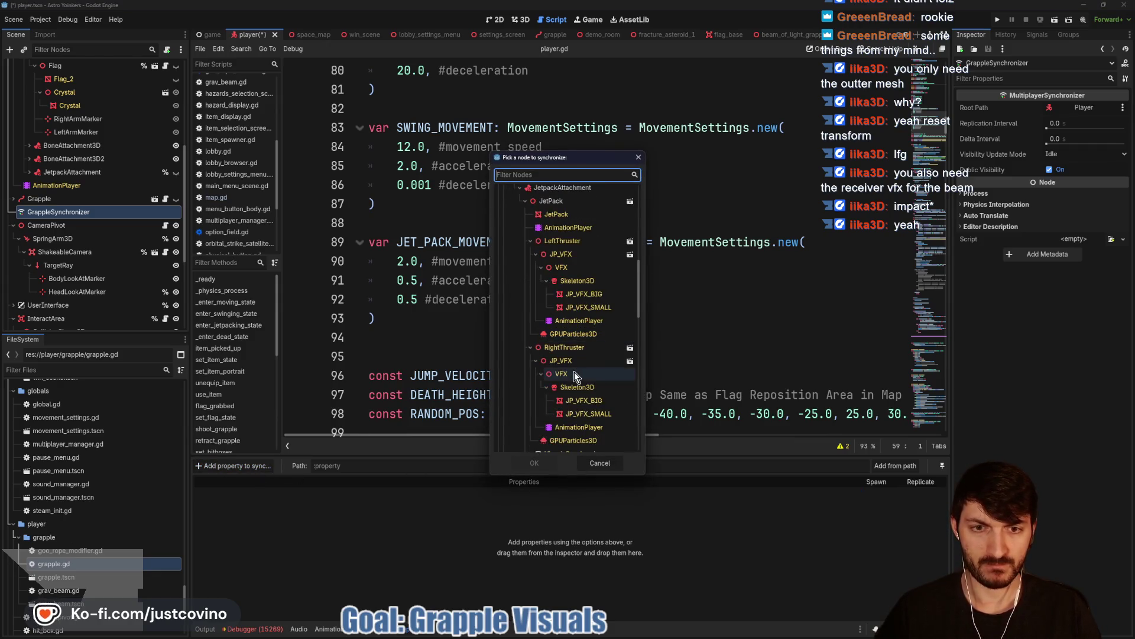
{"action": "scroll", "coordinate": [574, 372], "scroll_direction": "down", "scroll_amount": 3}
{"action": "left_click", "coordinate": [542, 346]}
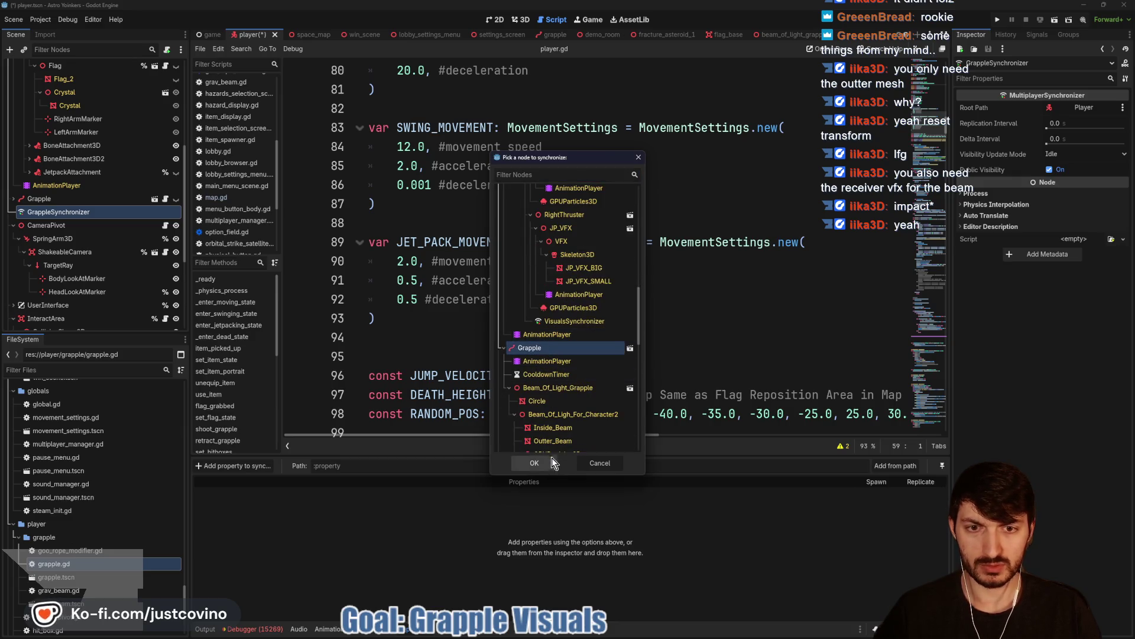
{"action": "left_click", "coordinate": [537, 463]}
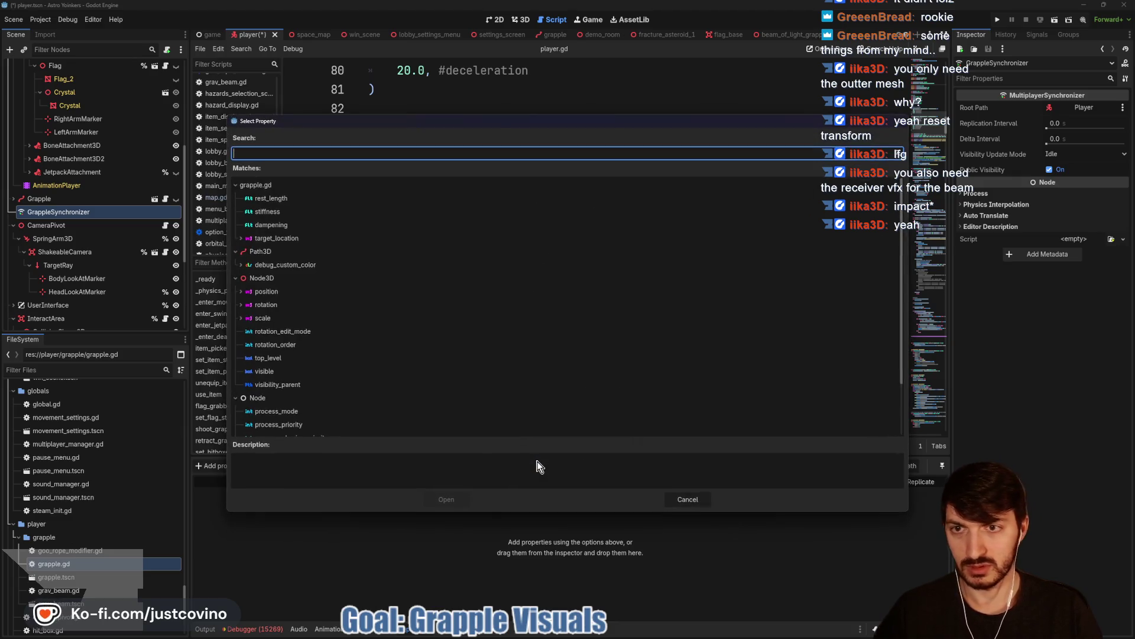
{"action": "left_click", "coordinate": [296, 238]}
{"action": "left_click", "coordinate": [446, 499]}
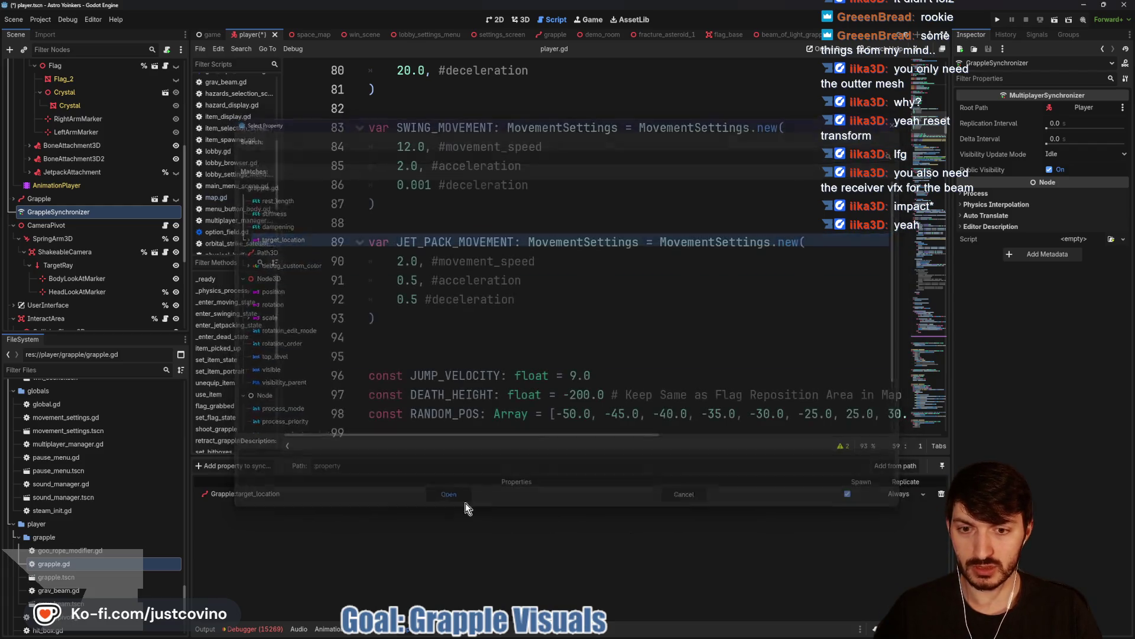
{"action": "left_click", "coordinate": [905, 494]}
{"action": "left_click", "coordinate": [912, 531]}
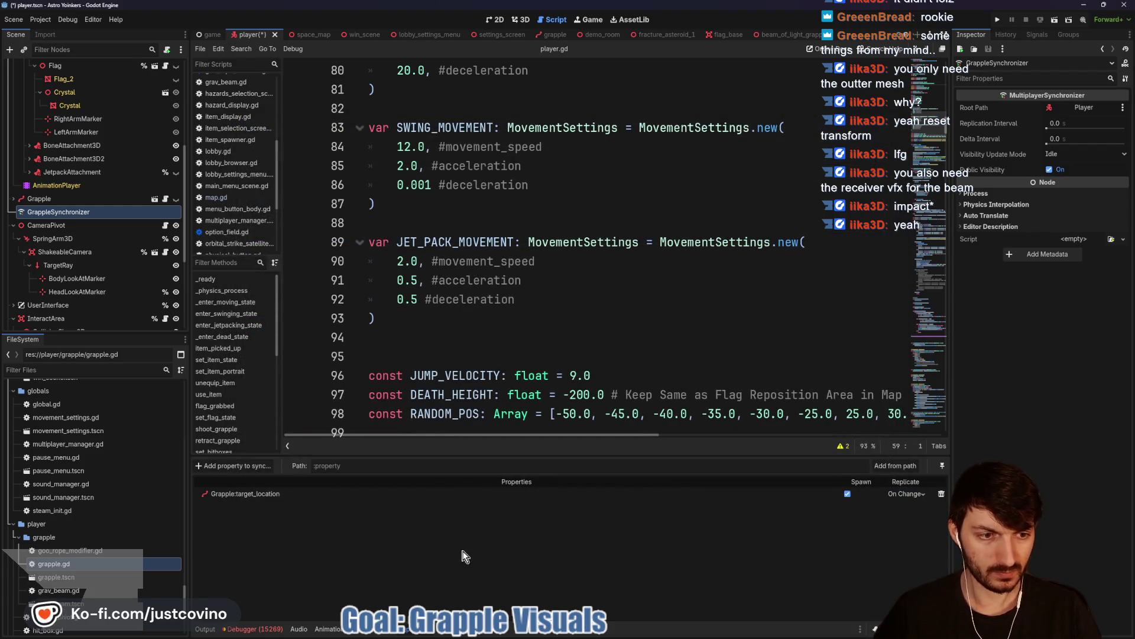
- Add Grapple:visible to the synced properties, replicating On Change
{"action": "left_click", "coordinate": [231, 465]}
{"action": "left_click", "coordinate": [553, 349]}
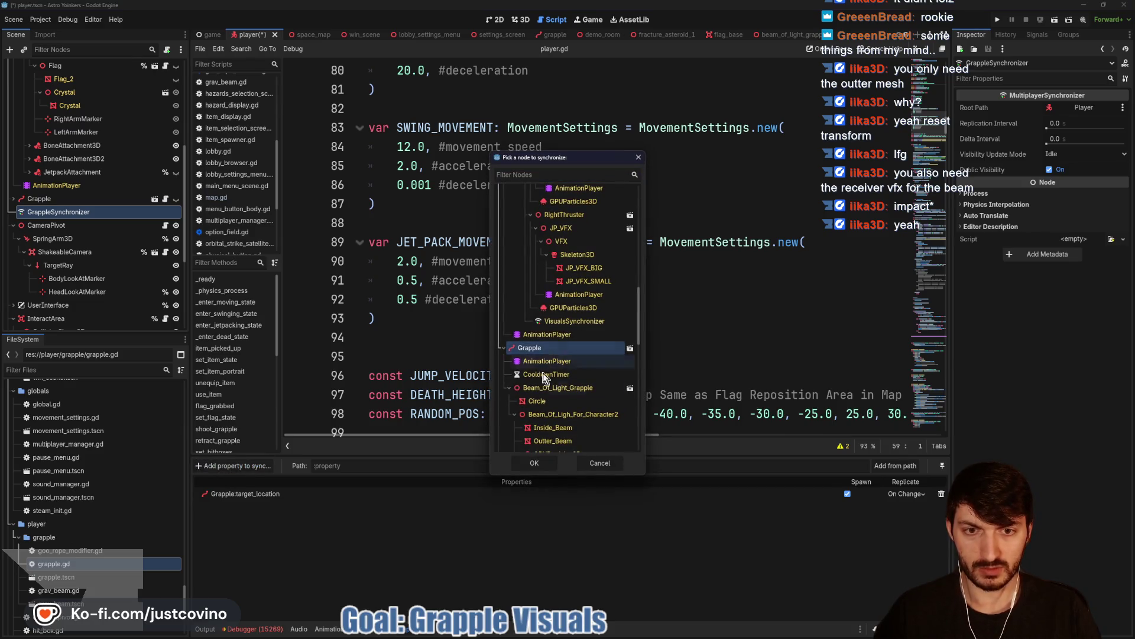
{"action": "left_click", "coordinate": [537, 464]}
{"action": "type", "text": "visible"}
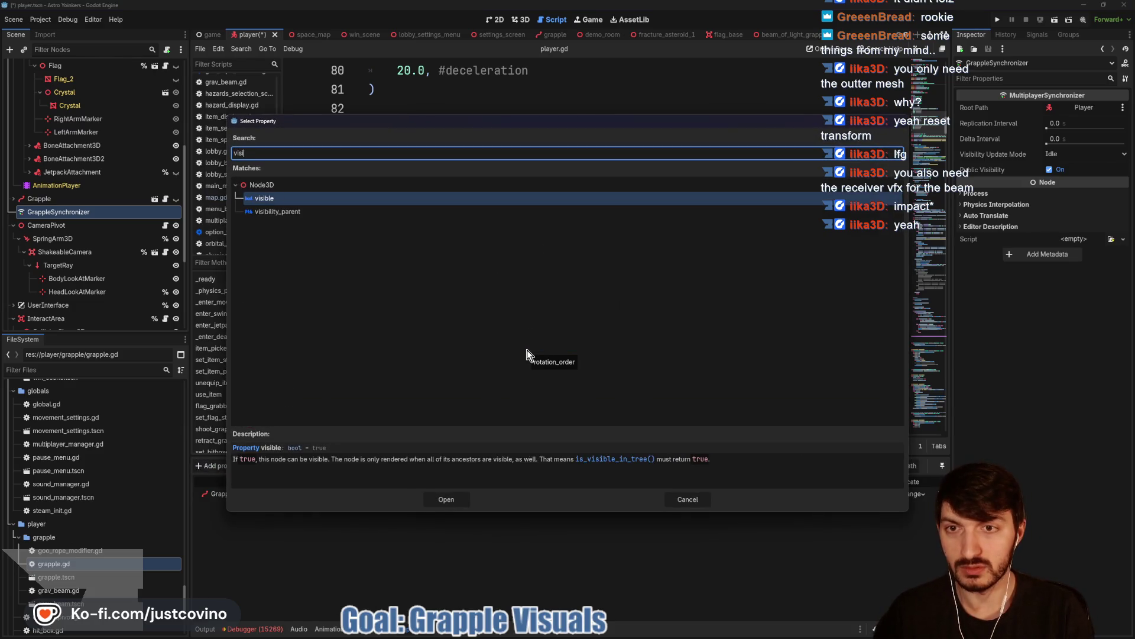
{"action": "left_click", "coordinate": [450, 500]}
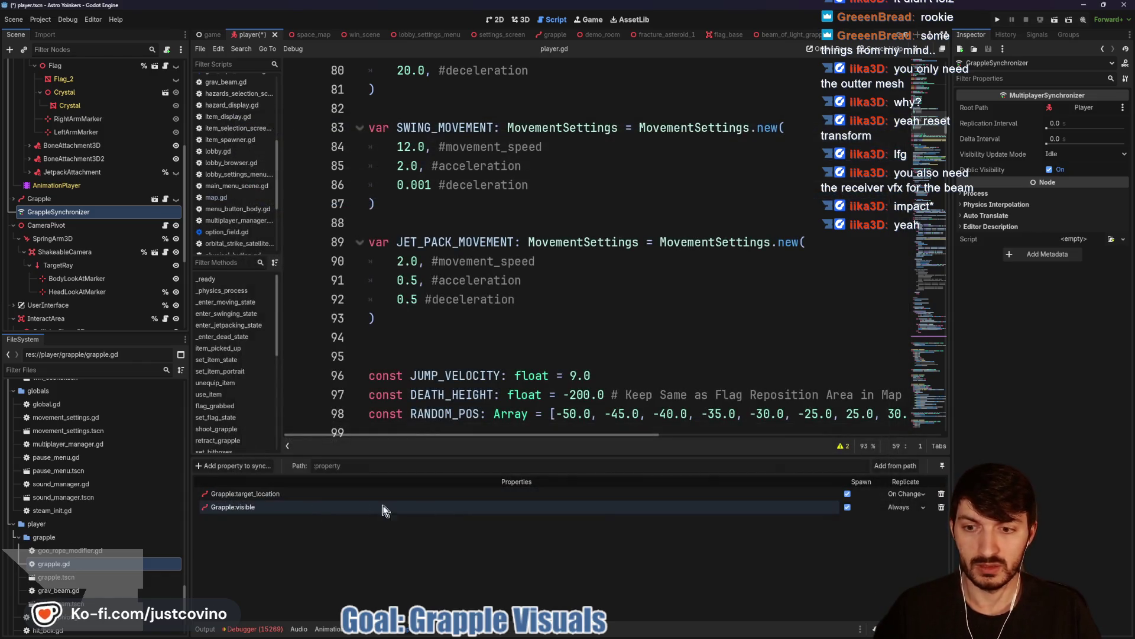
{"action": "left_click", "coordinate": [906, 507]}
{"action": "left_click", "coordinate": [904, 544]}
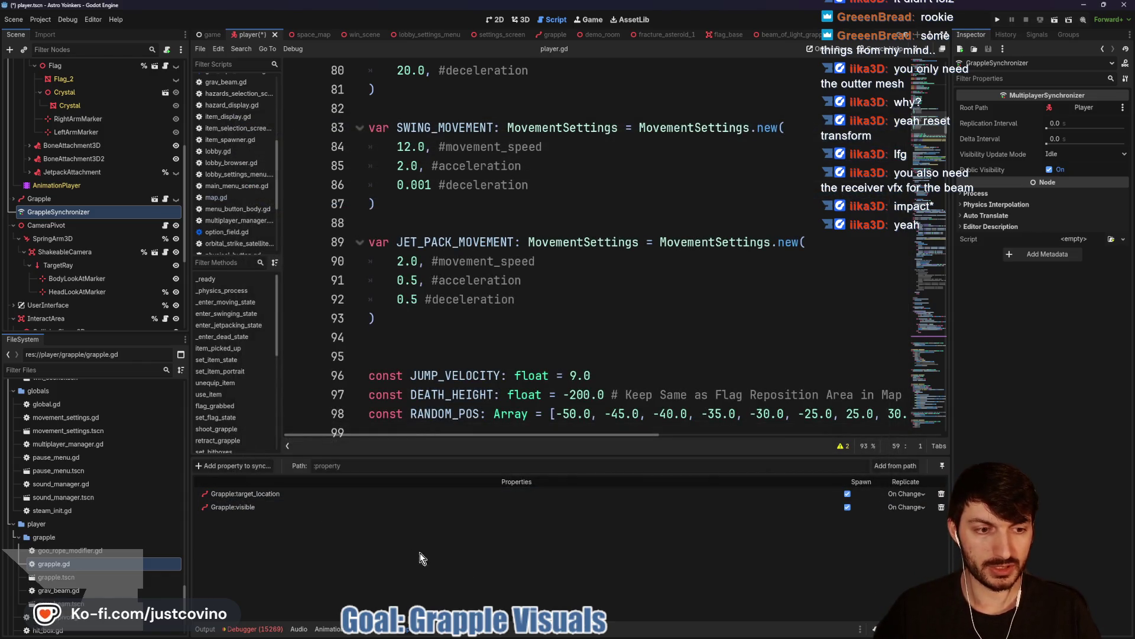
- Add Beam_Of_Ligh_For_Character2:scale replicating On Change, and save the player scene
{"action": "left_click", "coordinate": [230, 466]}
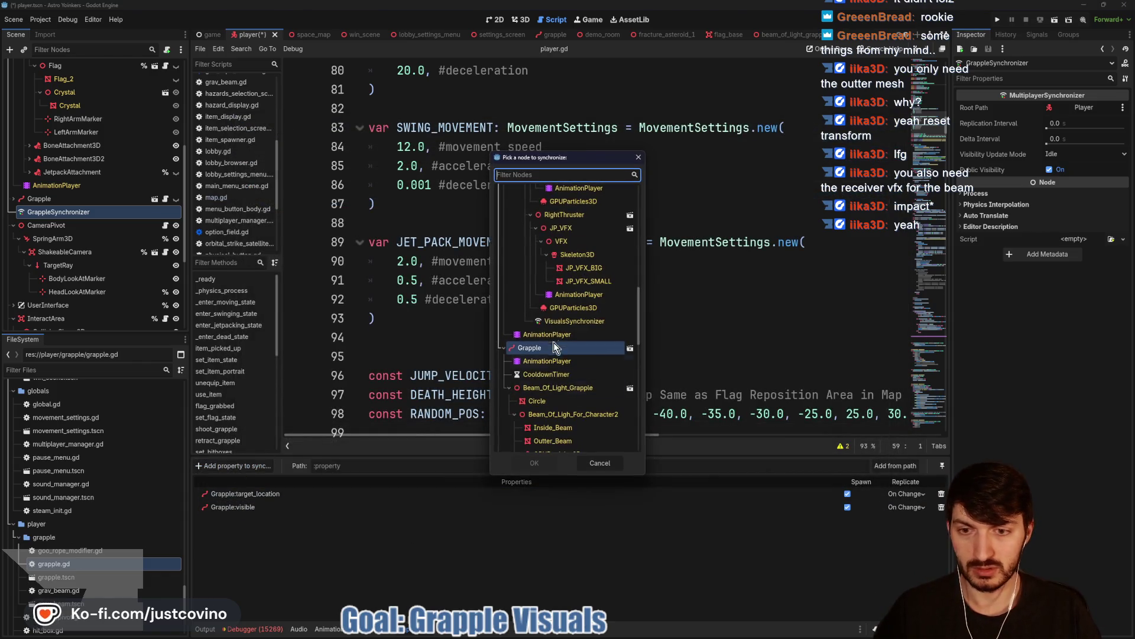
{"action": "scroll", "coordinate": [553, 391], "scroll_direction": "down", "scroll_amount": 1}
{"action": "left_click", "coordinate": [544, 380]}
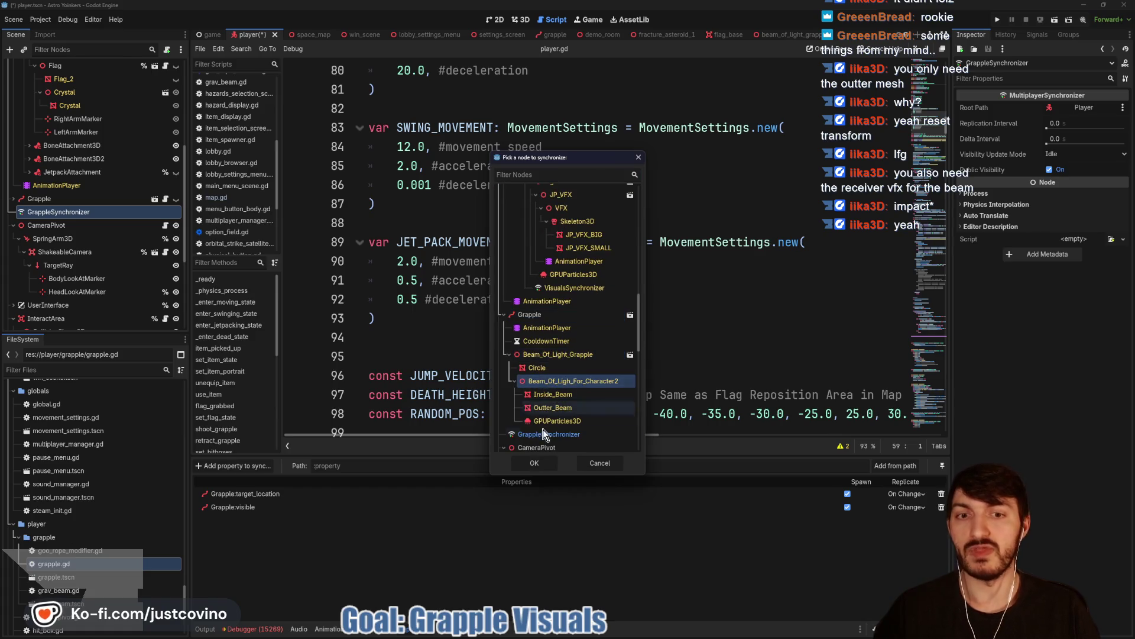
{"action": "left_click", "coordinate": [540, 462]}
{"action": "type", "text": "scale"}
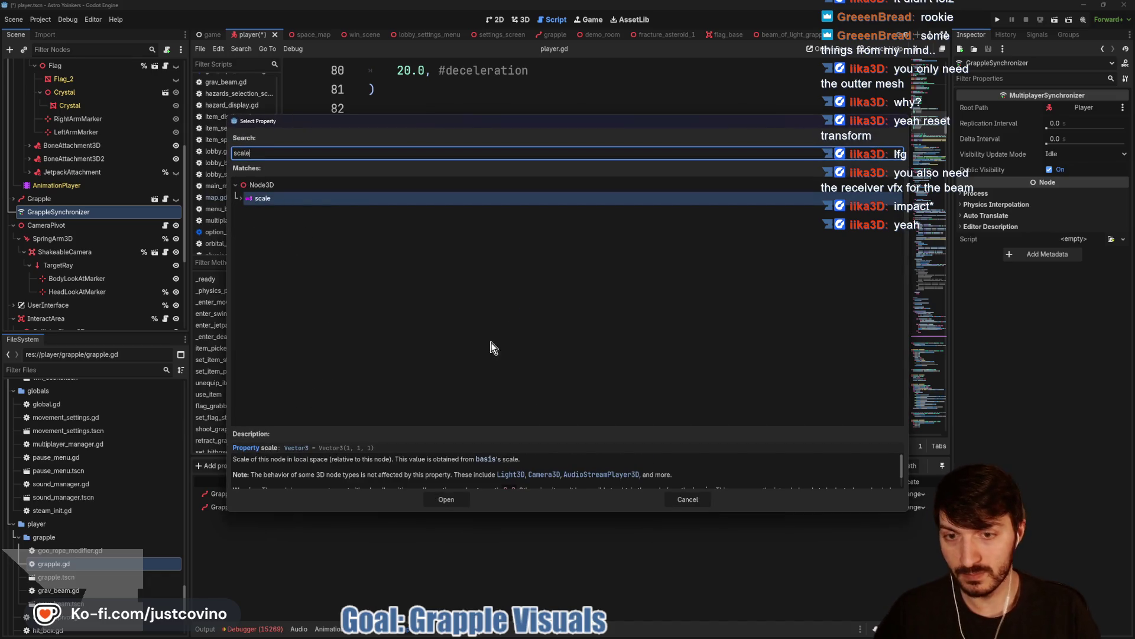
{"action": "left_click", "coordinate": [449, 498]}
{"action": "left_click", "coordinate": [905, 521]}
{"action": "left_click", "coordinate": [904, 556]}
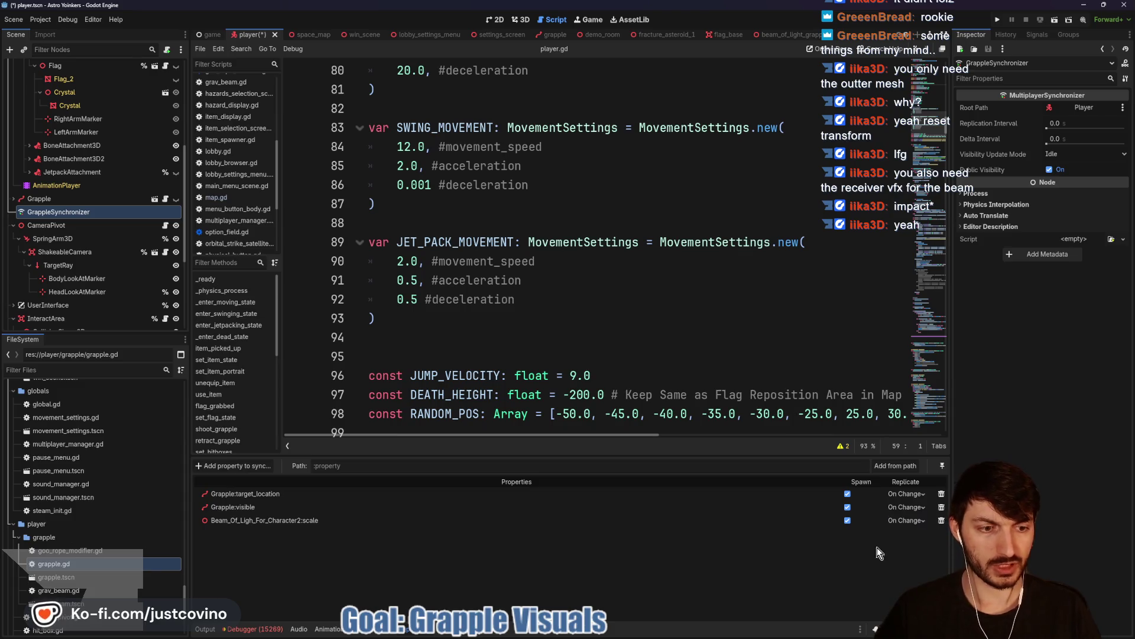
{"action": "left_click", "coordinate": [504, 328]}
{"action": "key", "text": "ctrl+s"}
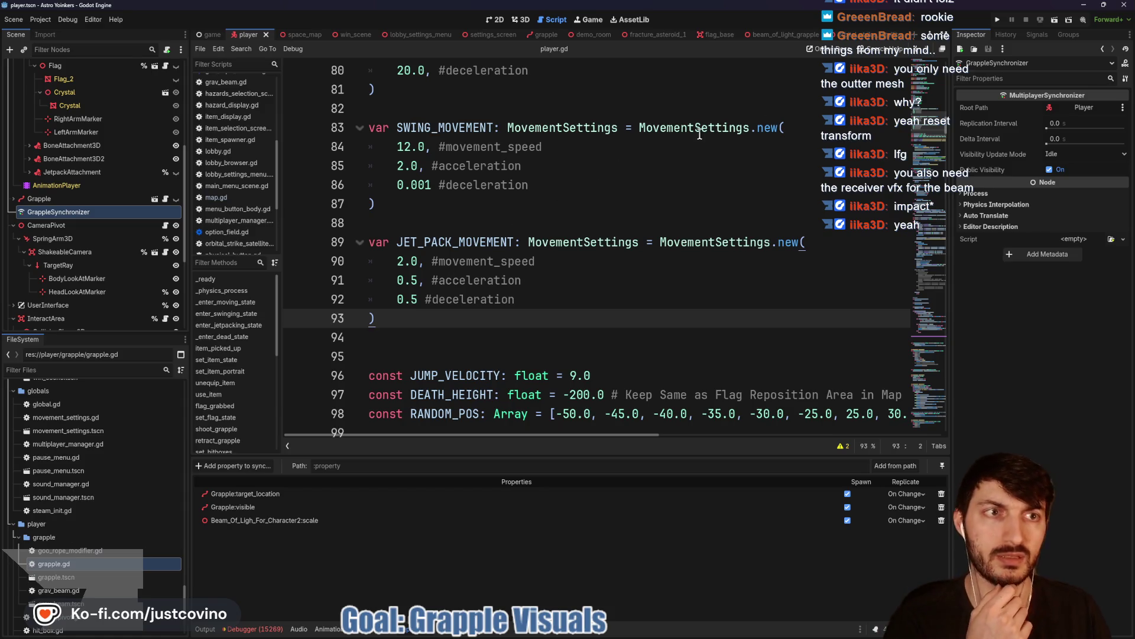
{"action": "left_click", "coordinate": [585, 36]}
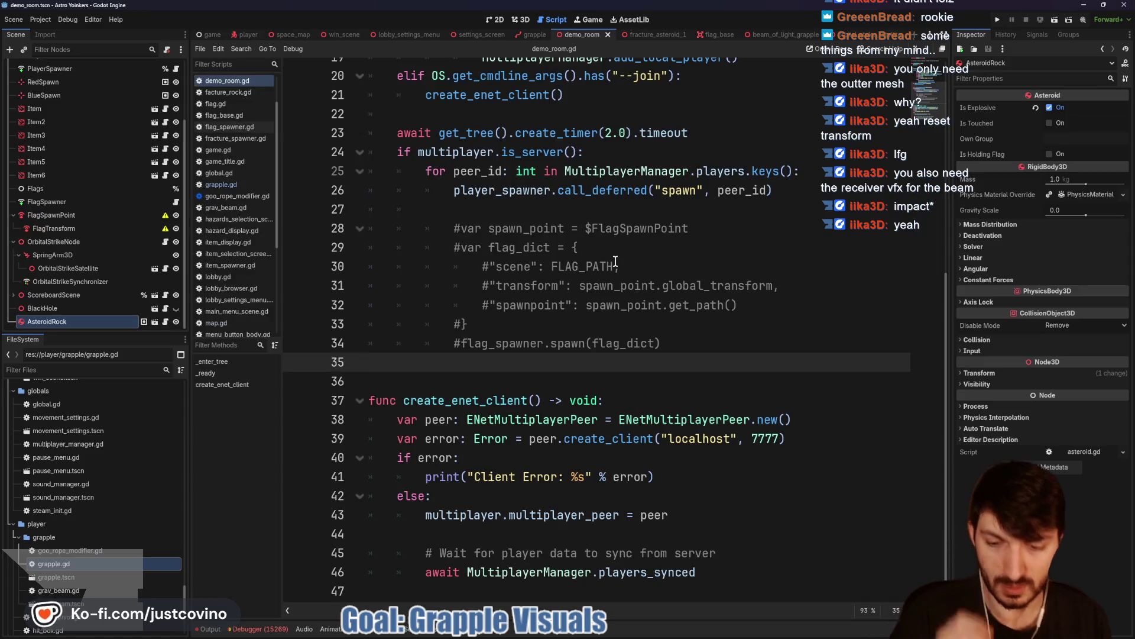
- Run the game, walk forward and grapple onto an asteroid, then stop the test run
{"action": "key", "text": "F6"}
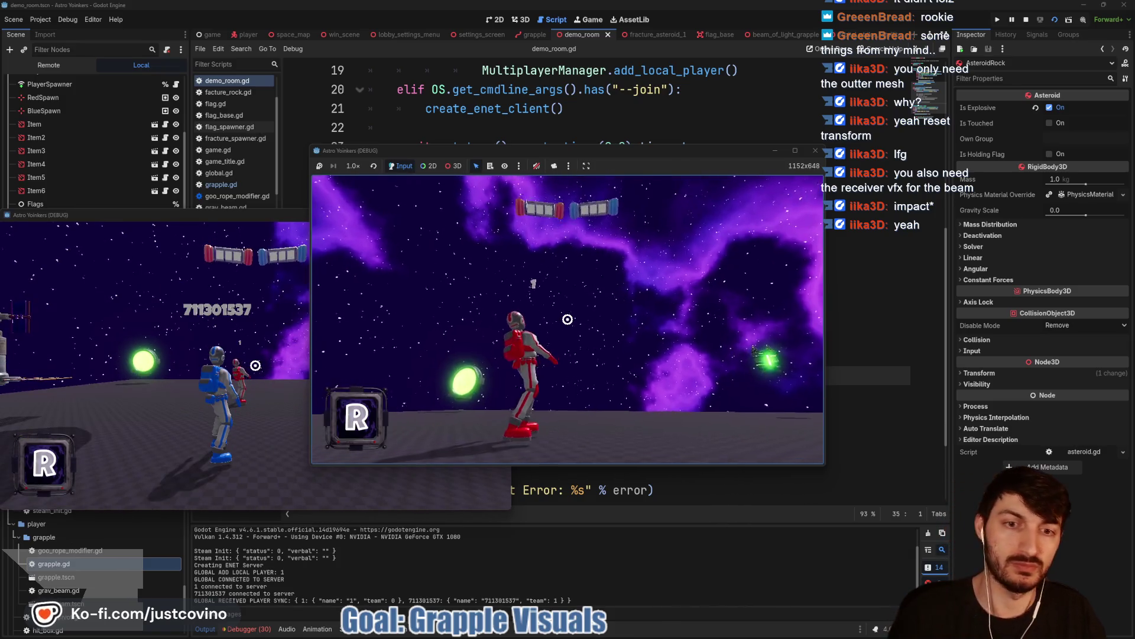
{"action": "key", "text": "w"}
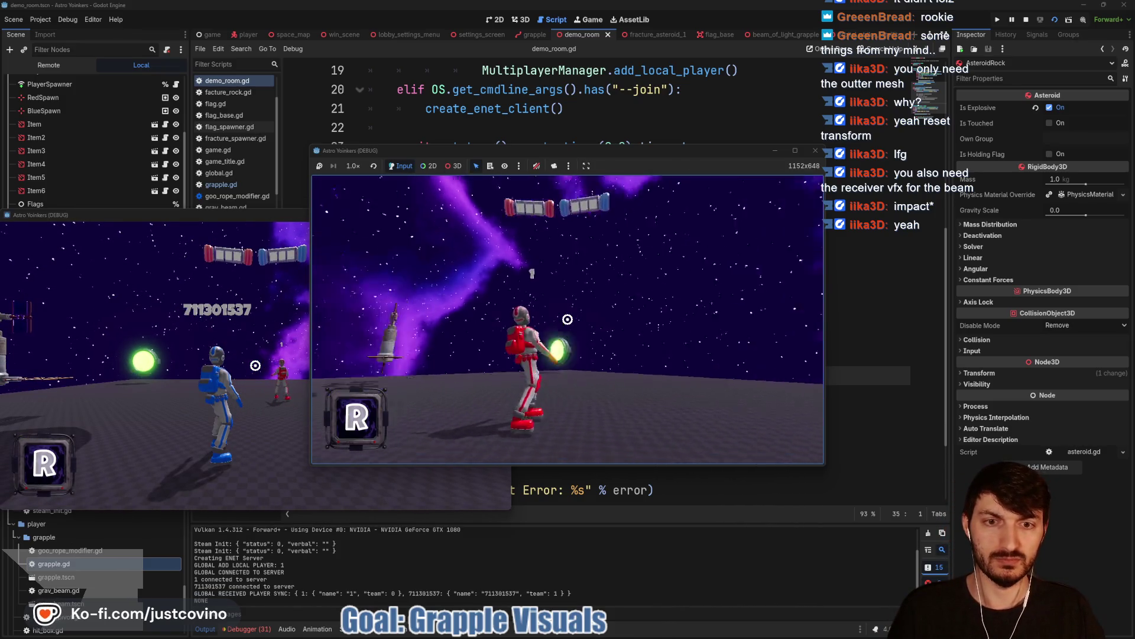
{"action": "left_click", "coordinate": [568, 319]}
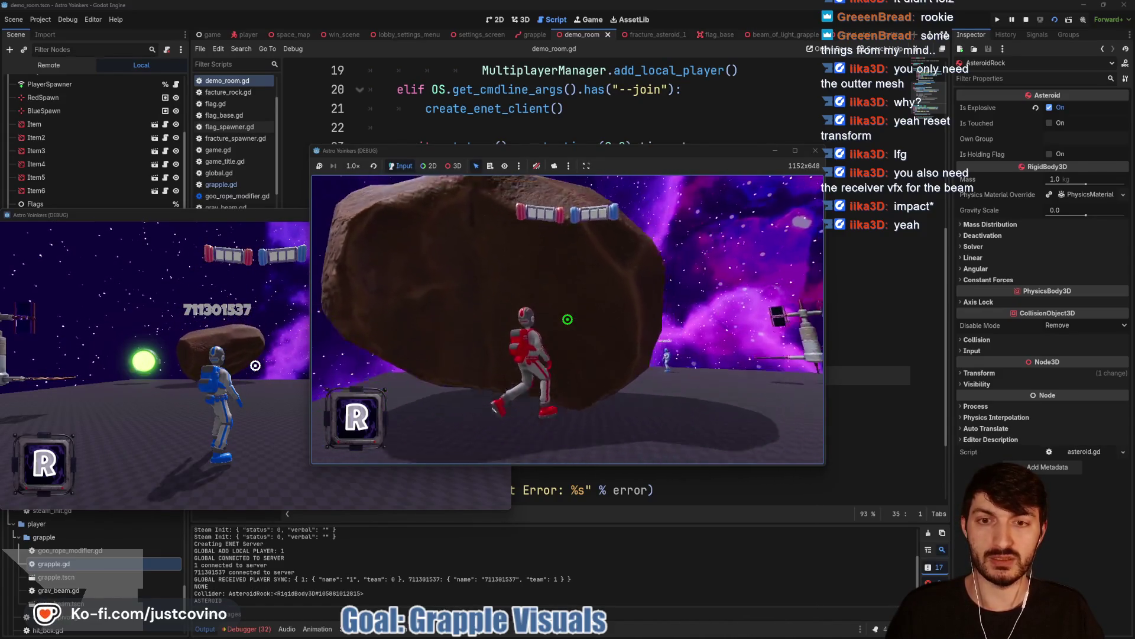
{"action": "key", "text": "F8"}
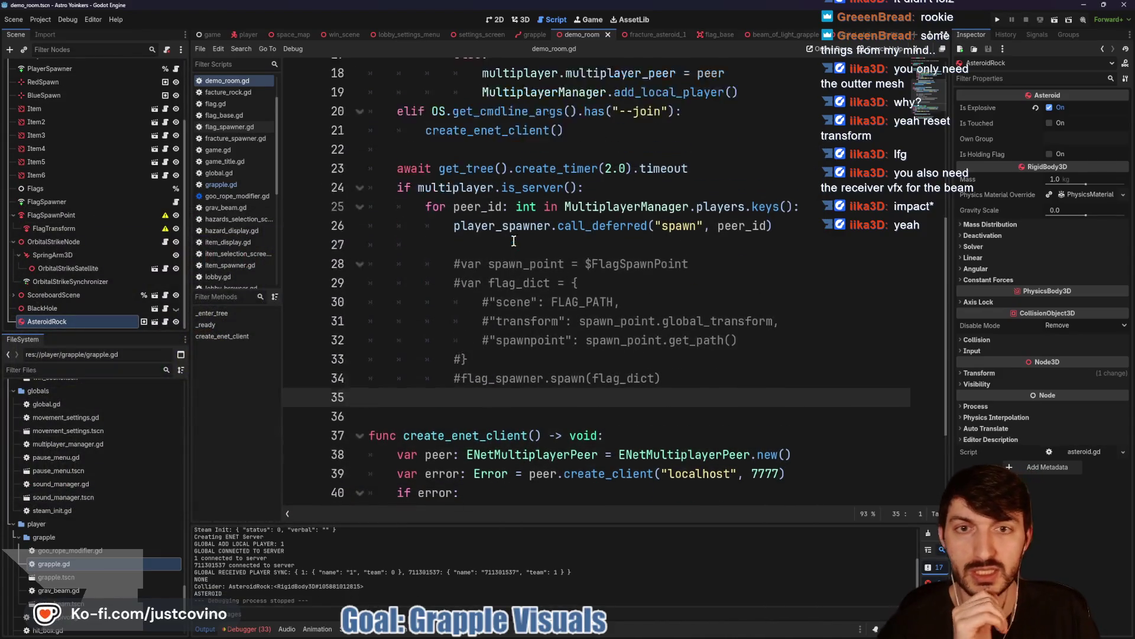
{"action": "scroll", "coordinate": [514, 241], "scroll_direction": "up", "scroll_amount": 5}
{"action": "scroll", "coordinate": [670, 326], "scroll_direction": "down", "scroll_amount": 2}
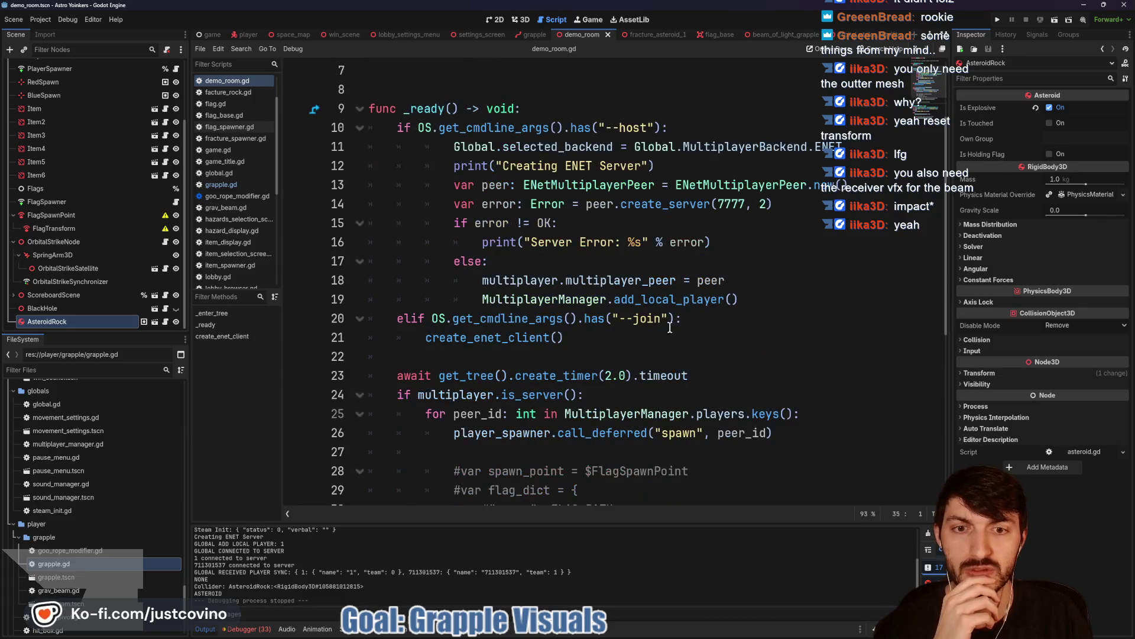
{"action": "scroll", "coordinate": [601, 338], "scroll_direction": "down", "scroll_amount": 1}
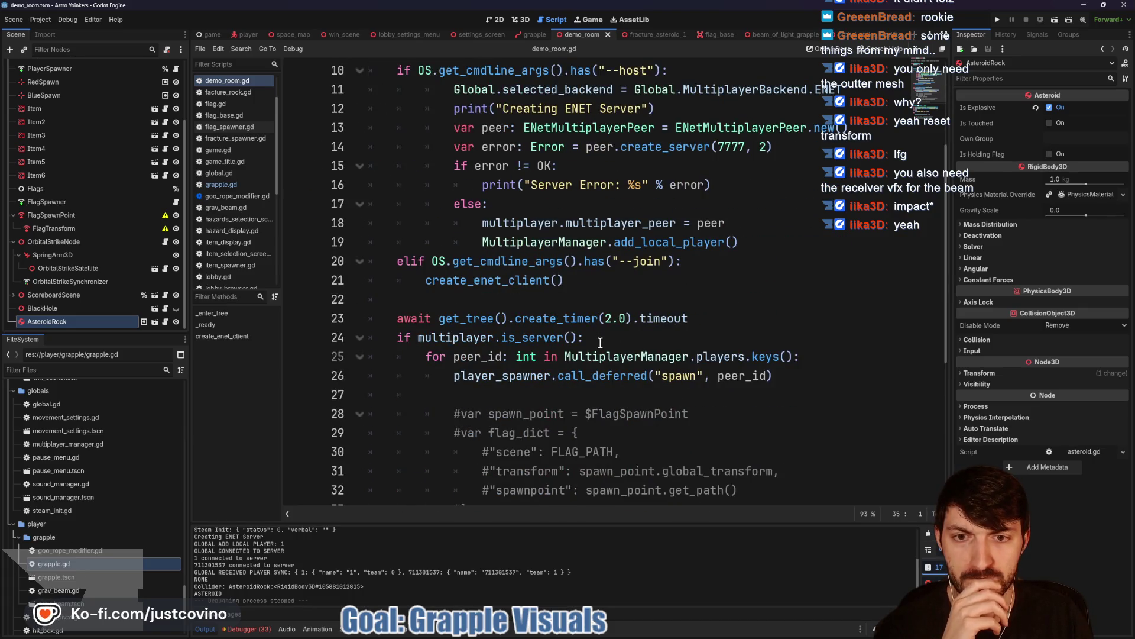
{"action": "scroll", "coordinate": [600, 343], "scroll_direction": "up", "scroll_amount": 3}
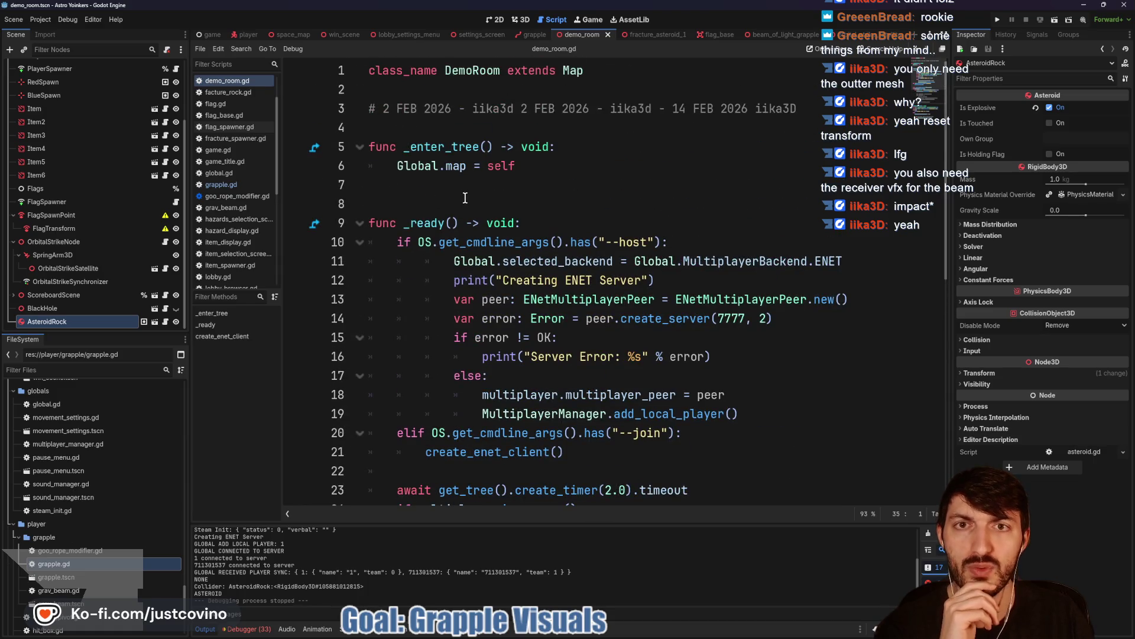
- In grapple.gd, highlight grapple_node and distance_between inside handle_grapple_visuals
{"action": "left_click", "coordinate": [534, 35]}
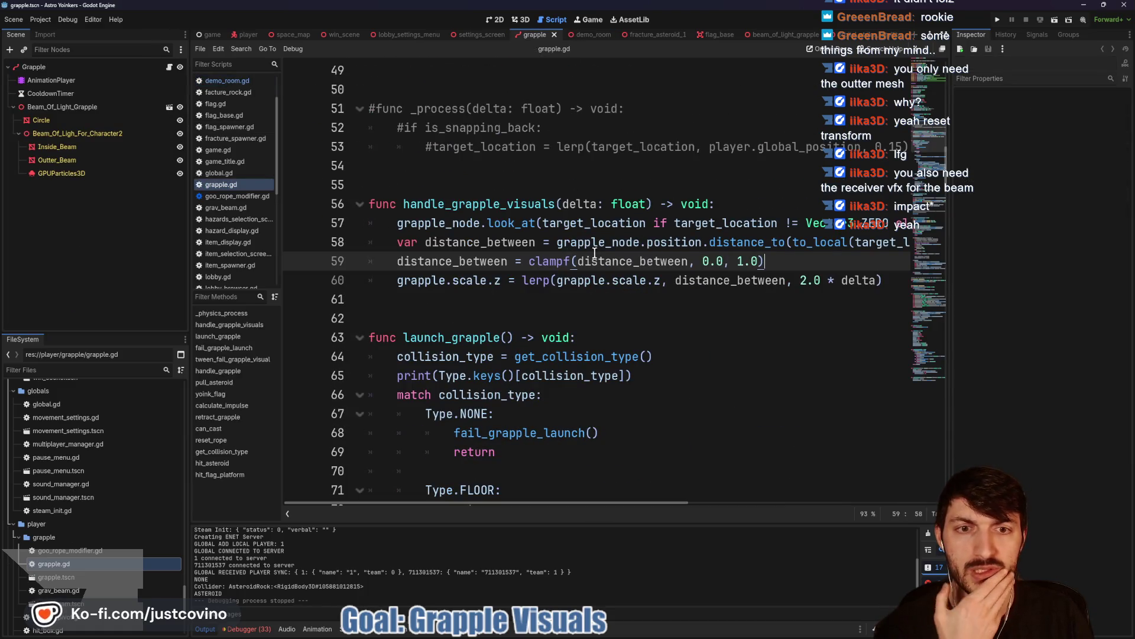
{"action": "double_click", "coordinate": [437, 222]}
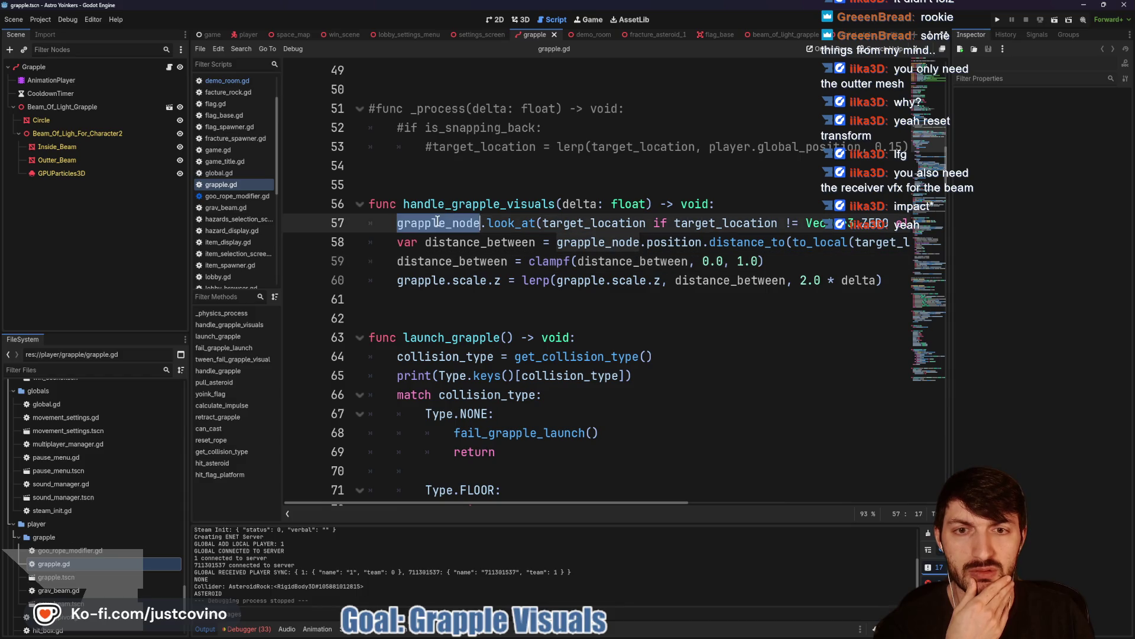
{"action": "double_click", "coordinate": [530, 243]}
{"action": "scroll", "coordinate": [540, 253], "scroll_direction": "right", "scroll_amount": 3}
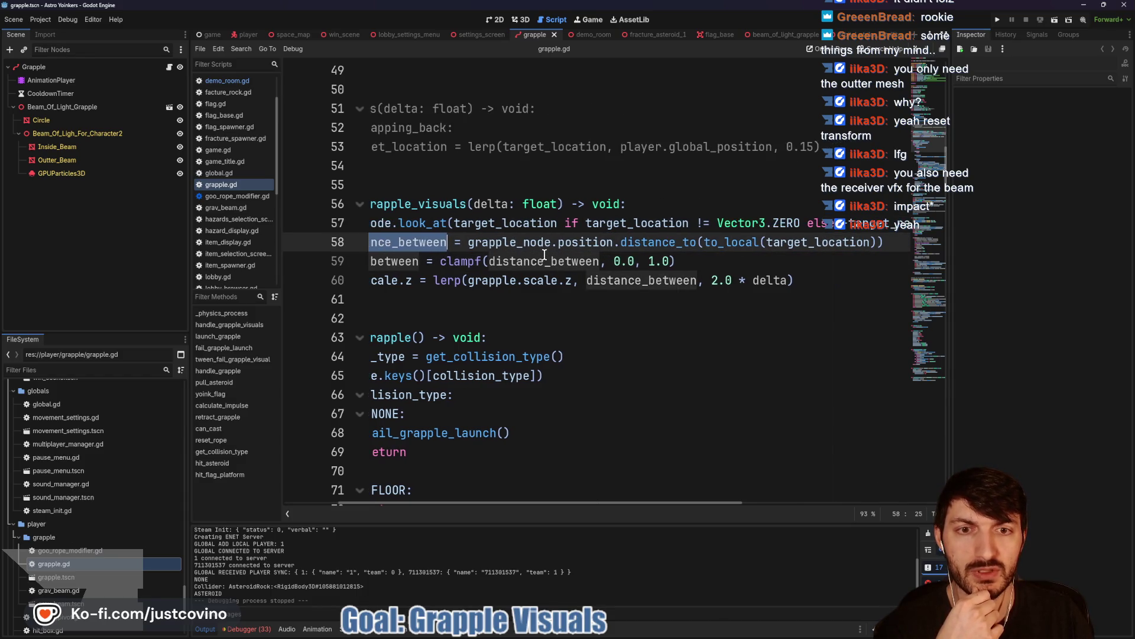
{"action": "left_click", "coordinate": [518, 243]}
- Highlight every use of target_location and review the surrounding grapple code
{"action": "scroll", "coordinate": [655, 241], "scroll_direction": "right", "scroll_amount": 3}
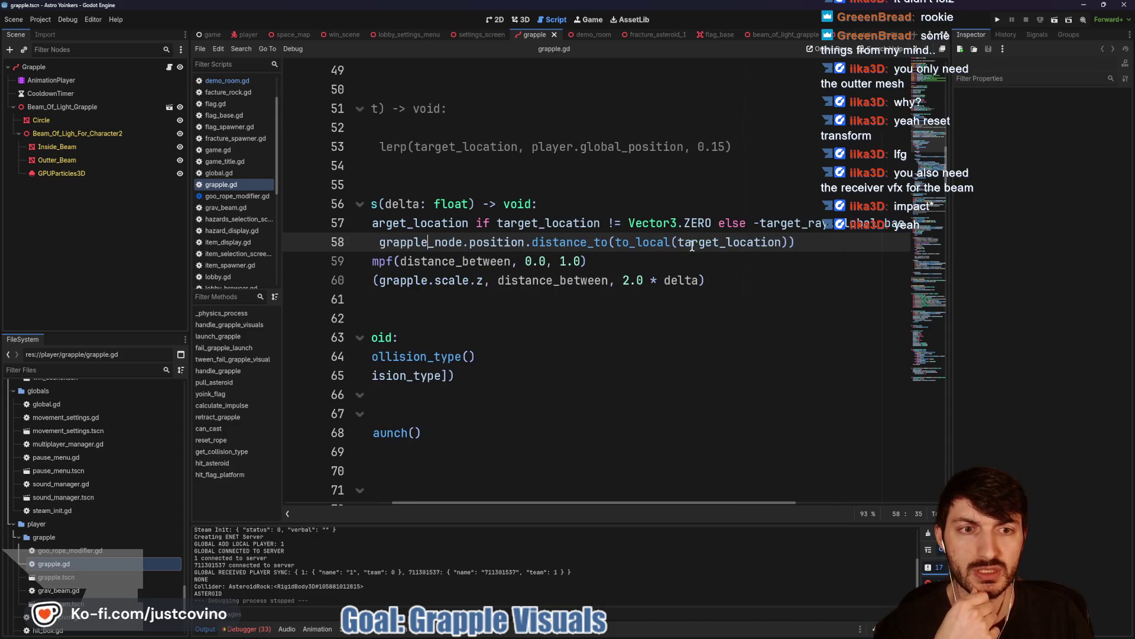
{"action": "double_click", "coordinate": [709, 243]}
{"action": "scroll", "coordinate": [628, 250], "scroll_direction": "left", "scroll_amount": 6}
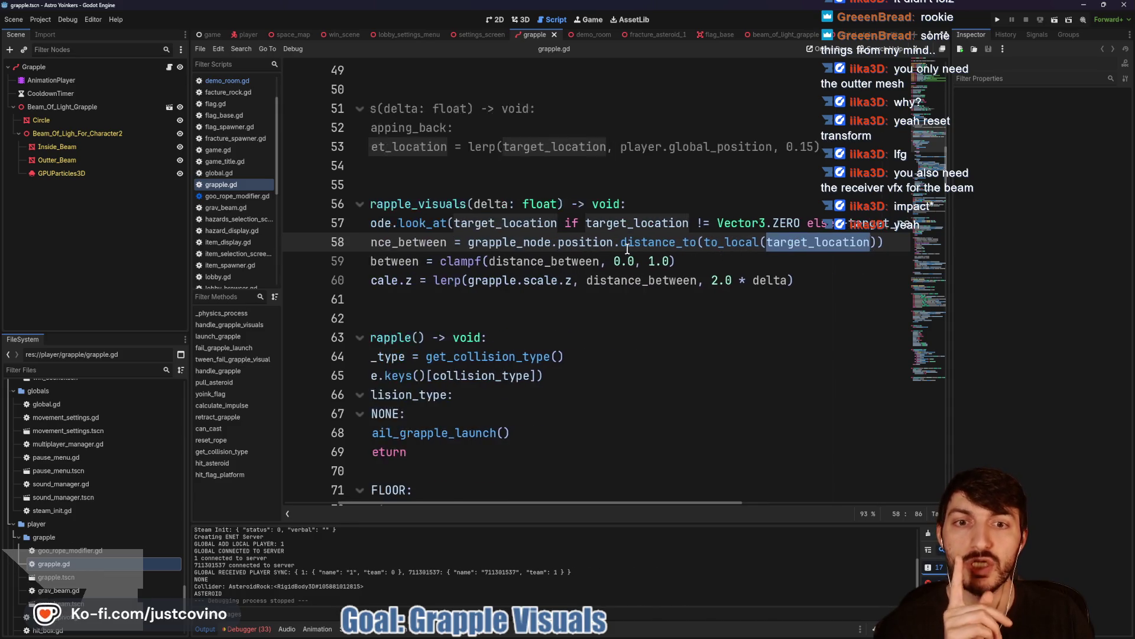
{"action": "scroll", "coordinate": [557, 210], "scroll_direction": "up", "scroll_amount": 1}
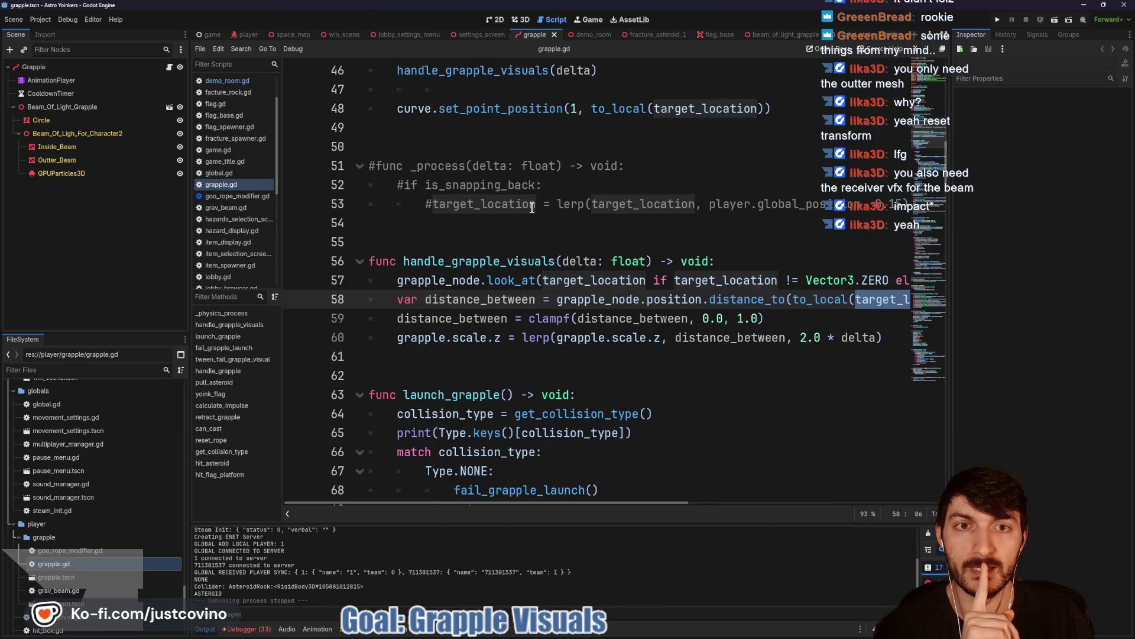
{"action": "scroll", "coordinate": [523, 172], "scroll_direction": "up", "scroll_amount": 2}
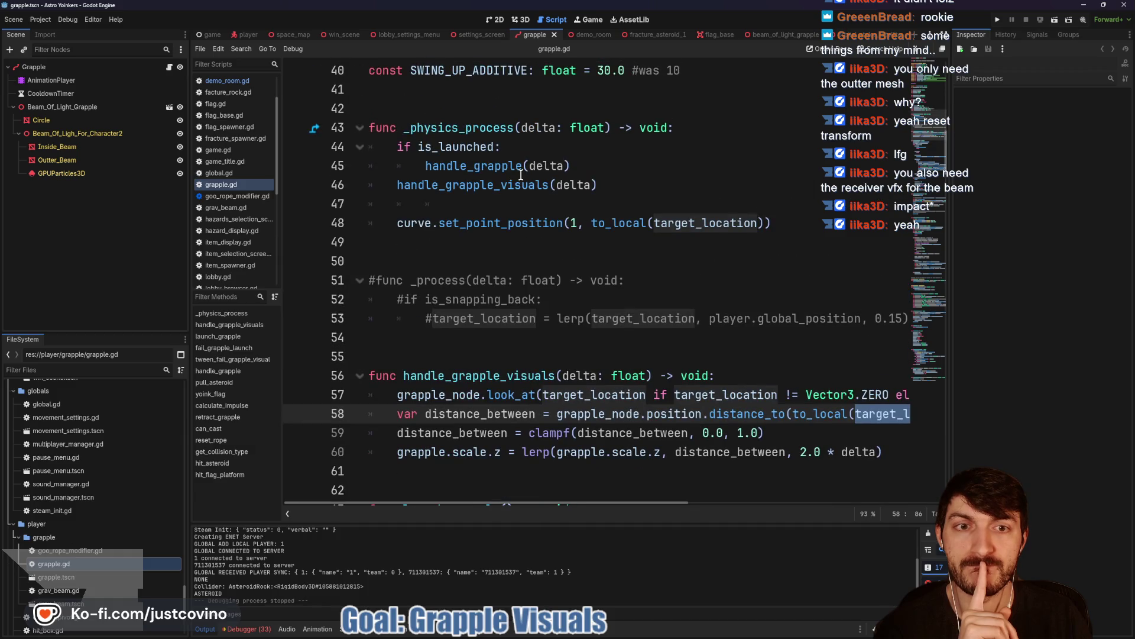
{"action": "scroll", "coordinate": [533, 231], "scroll_direction": "down", "scroll_amount": 3}
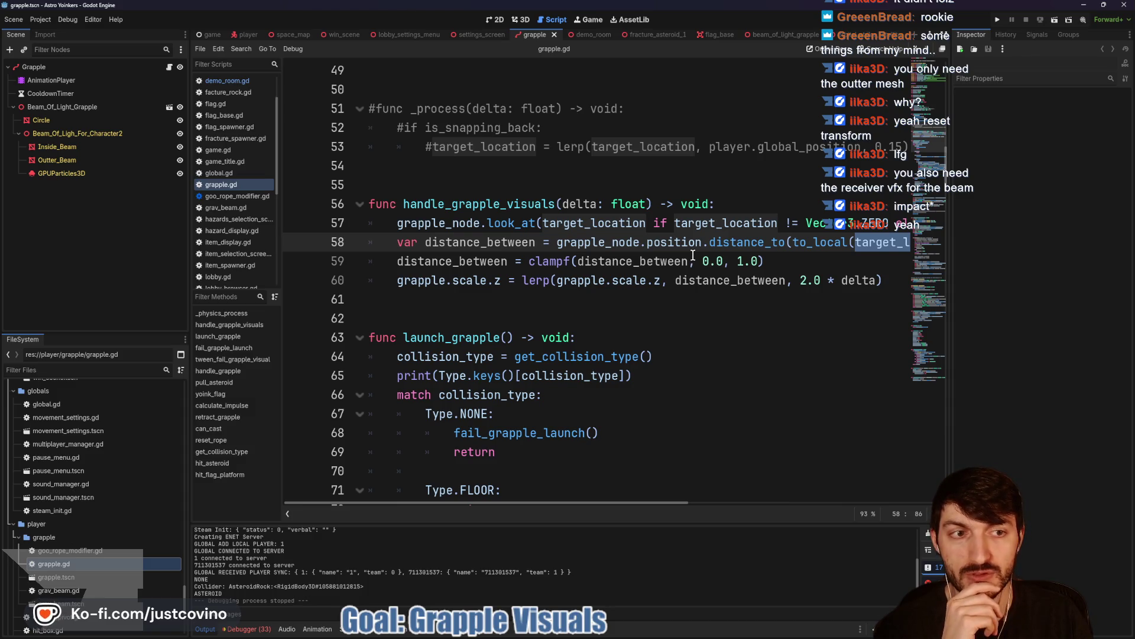
{"action": "scroll", "coordinate": [693, 255], "scroll_direction": "right", "scroll_amount": 2}
{"action": "scroll", "coordinate": [696, 255], "scroll_direction": "left", "scroll_amount": 3}
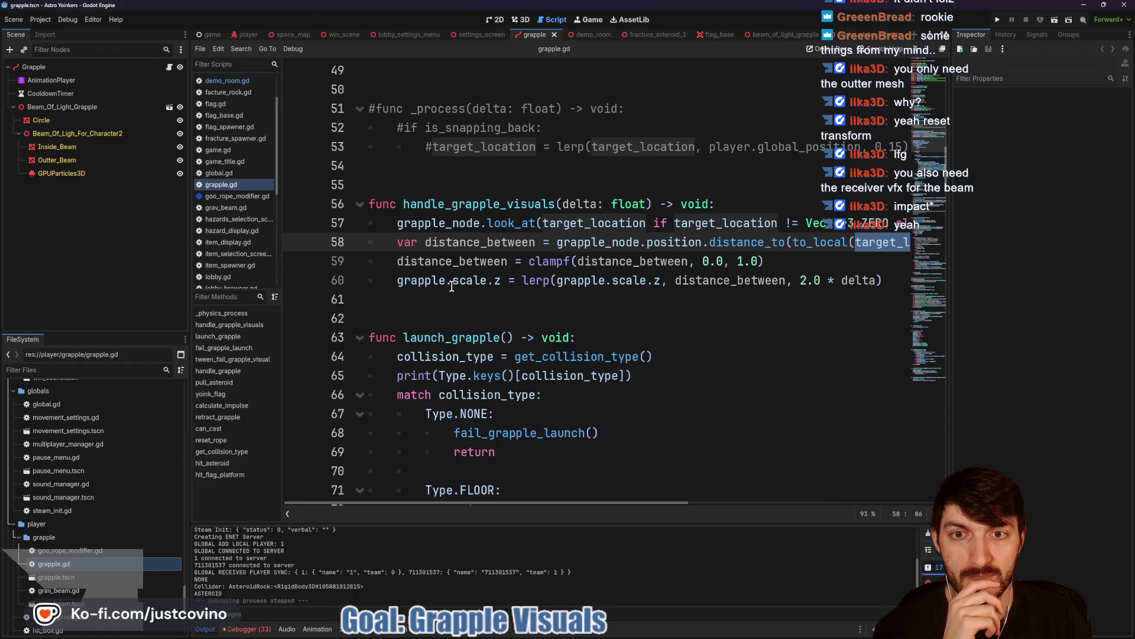
- Add a ##TODO on line 55 saying target_location must update as player or target nears, then save
{"action": "left_click", "coordinate": [427, 187]}
{"action": "type", "text": "##TODO n"}
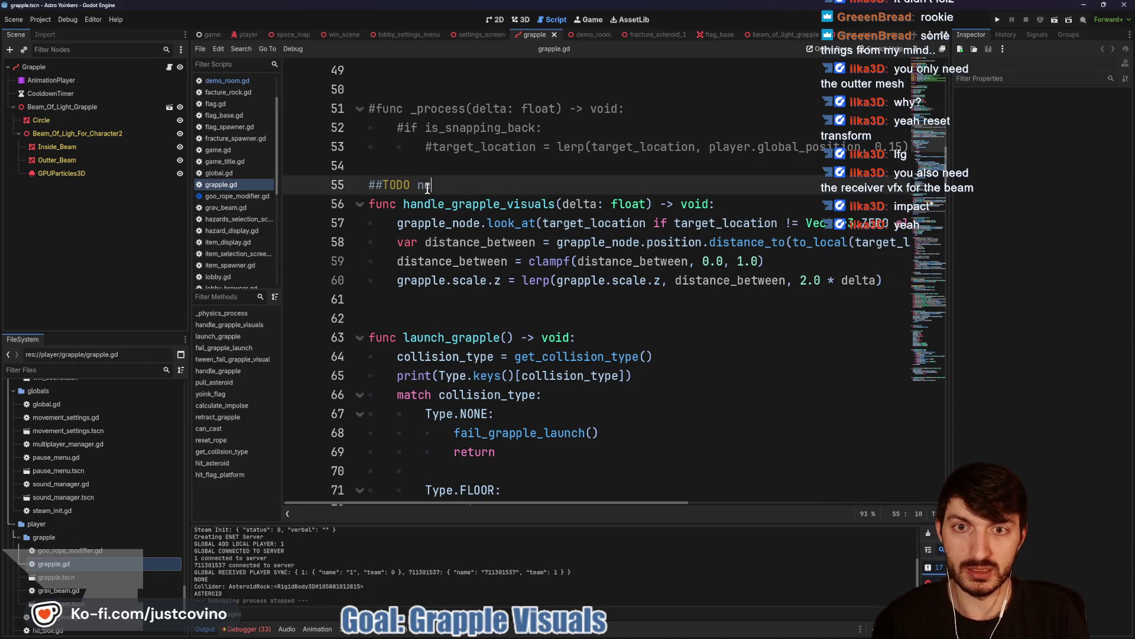
{"action": "type", "text": "ed to make sure"}
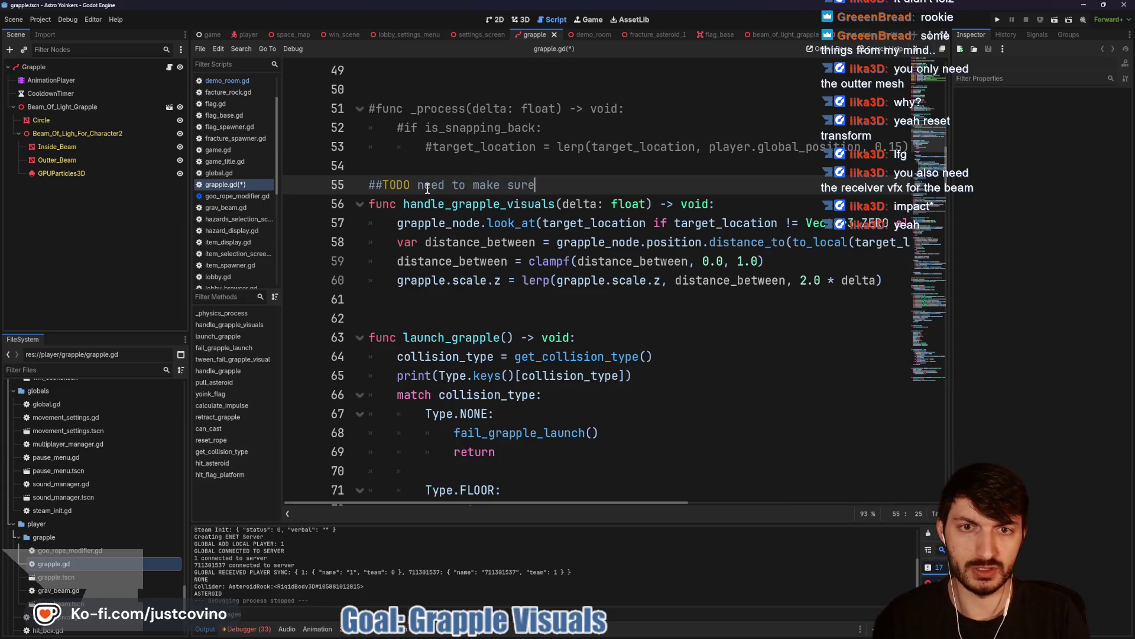
{"action": "type", "text": " Target Loca"}
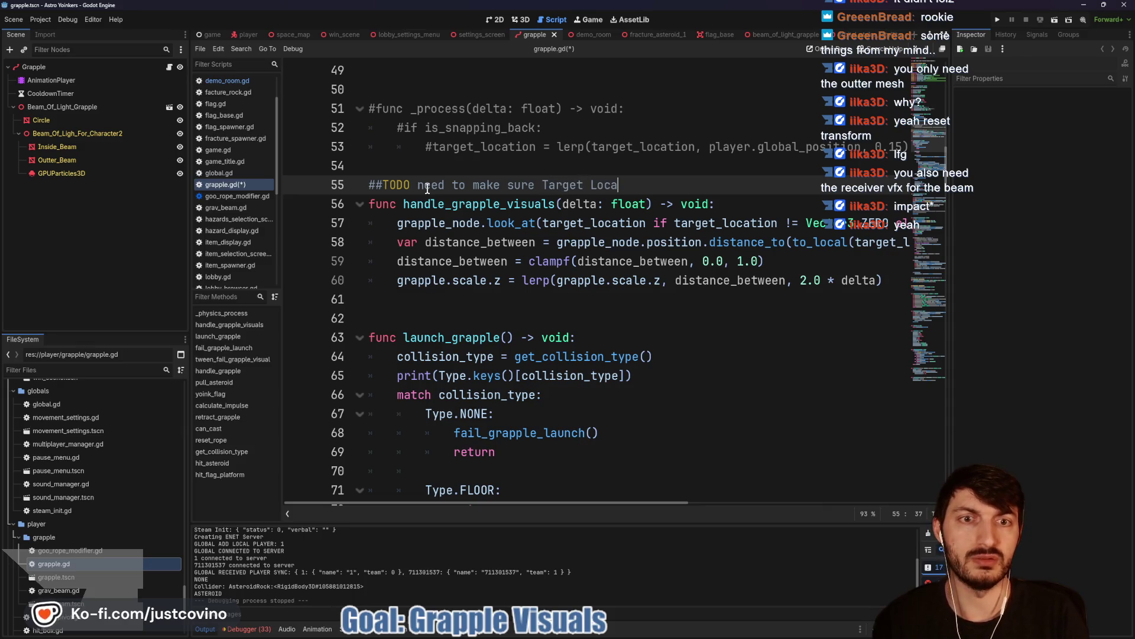
{"action": "key", "text": "BackSpace"}
{"action": "key", "text": "BackSpace"}
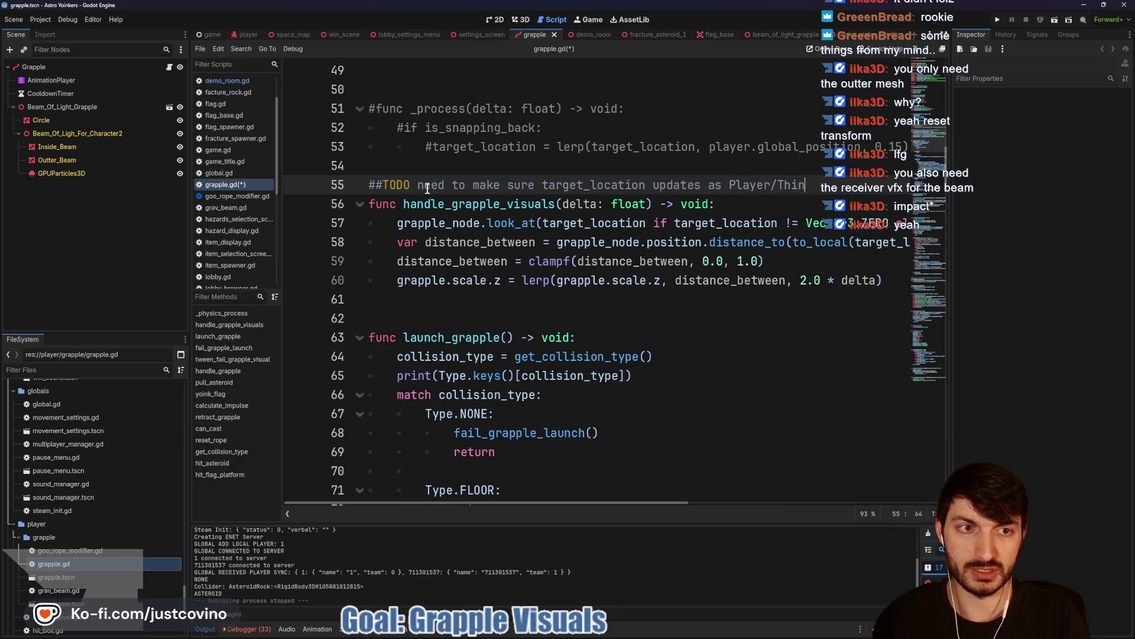
{"action": "type", "text": "ser"}
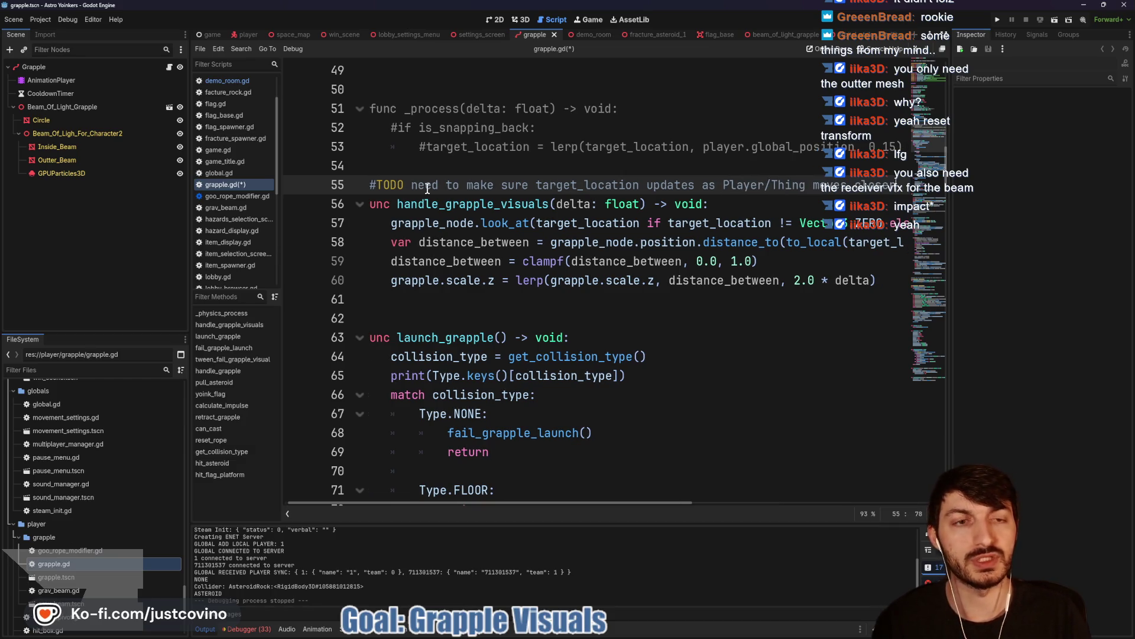
{"action": "left_click", "coordinate": [718, 201]}
{"action": "key", "text": "ctrl+s"}
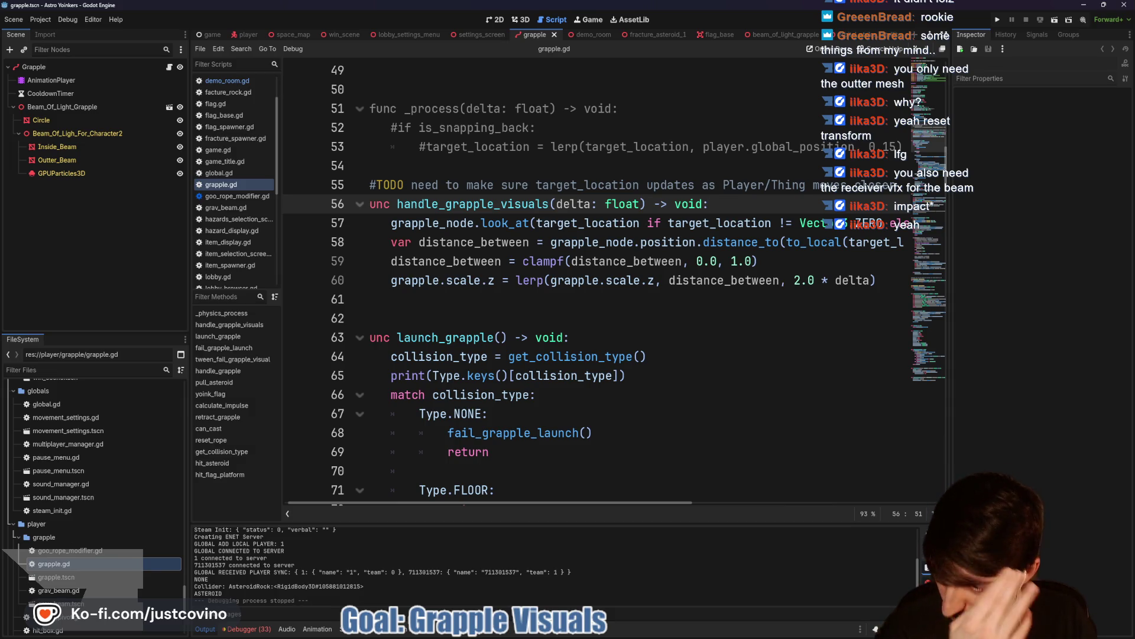
{"action": "left_click", "coordinate": [448, 300]}
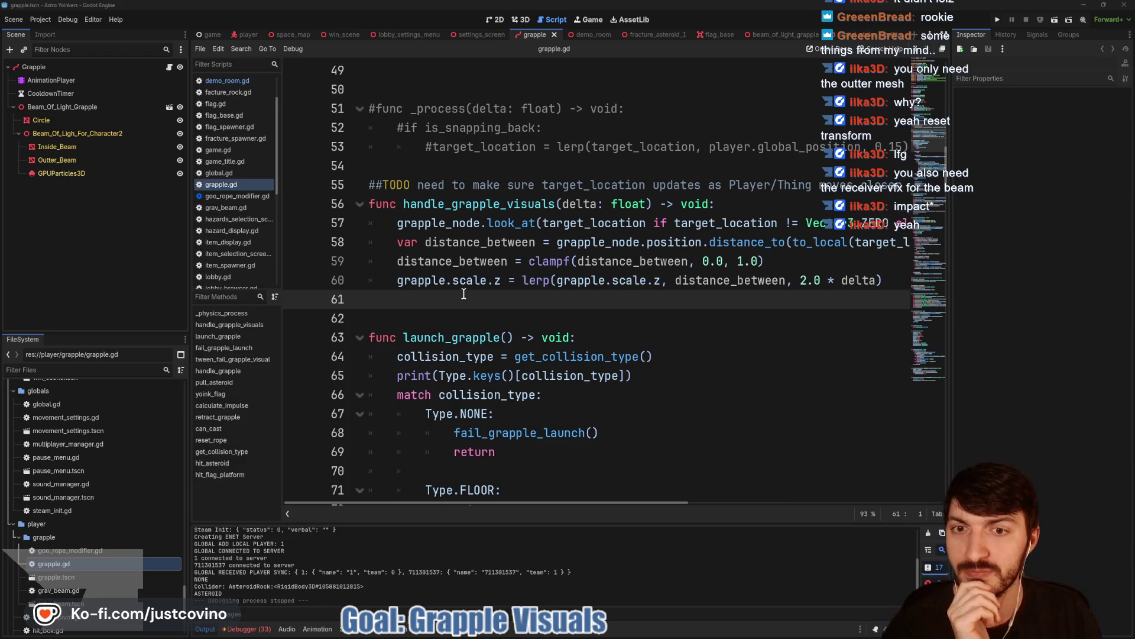
{"action": "scroll", "coordinate": [480, 309], "scroll_direction": "down", "scroll_amount": 3}
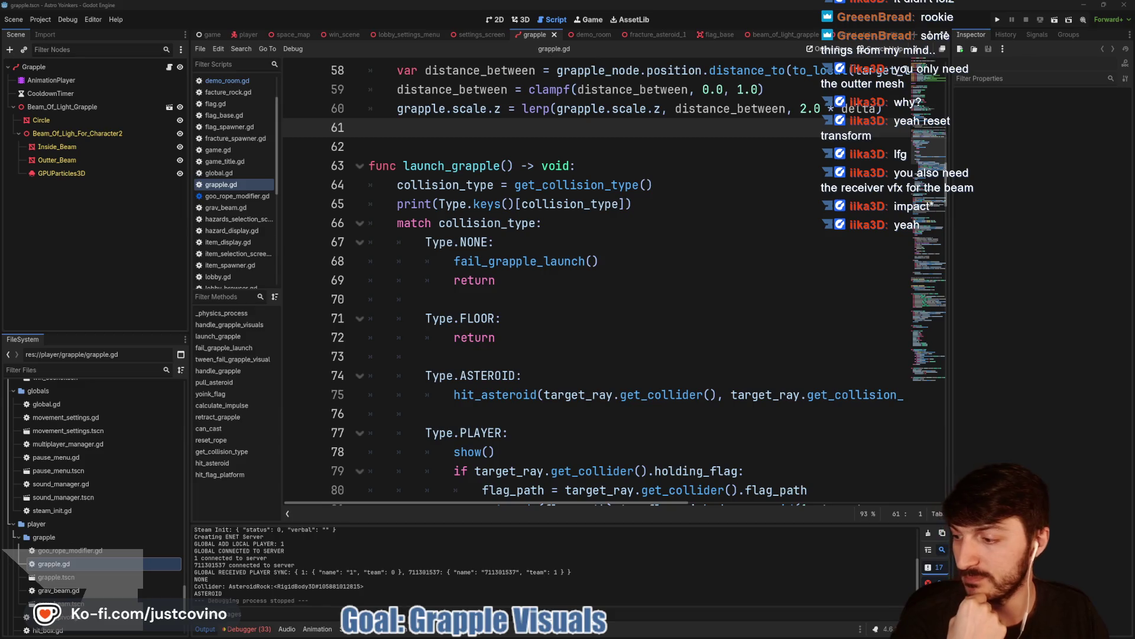
{"action": "left_click", "coordinate": [618, 313]}
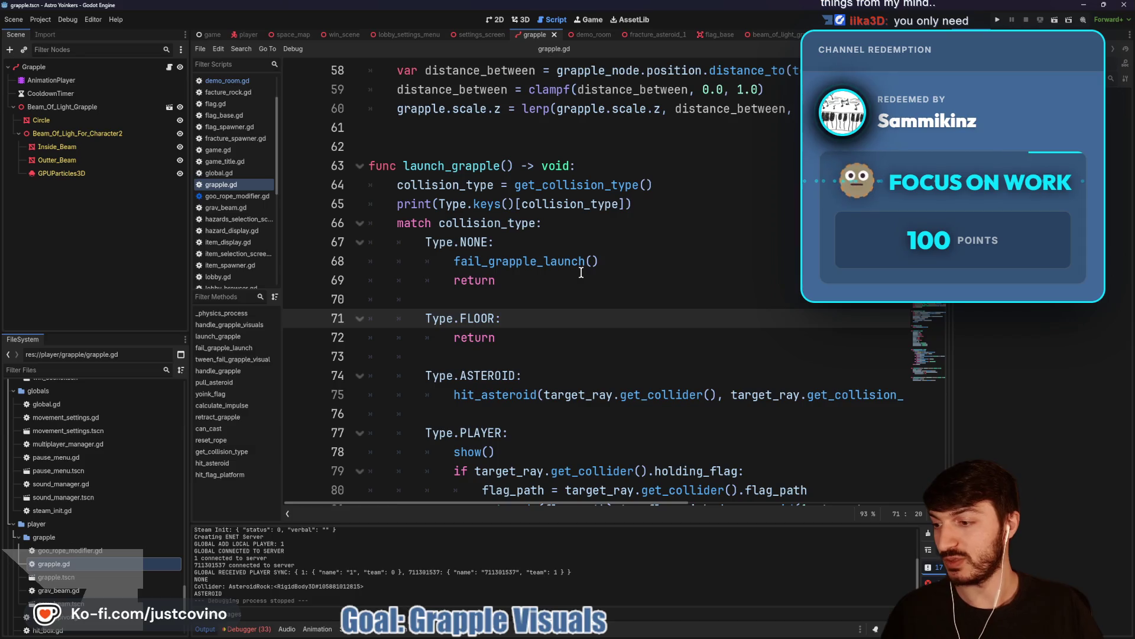
{"action": "left_click", "coordinate": [552, 279]}
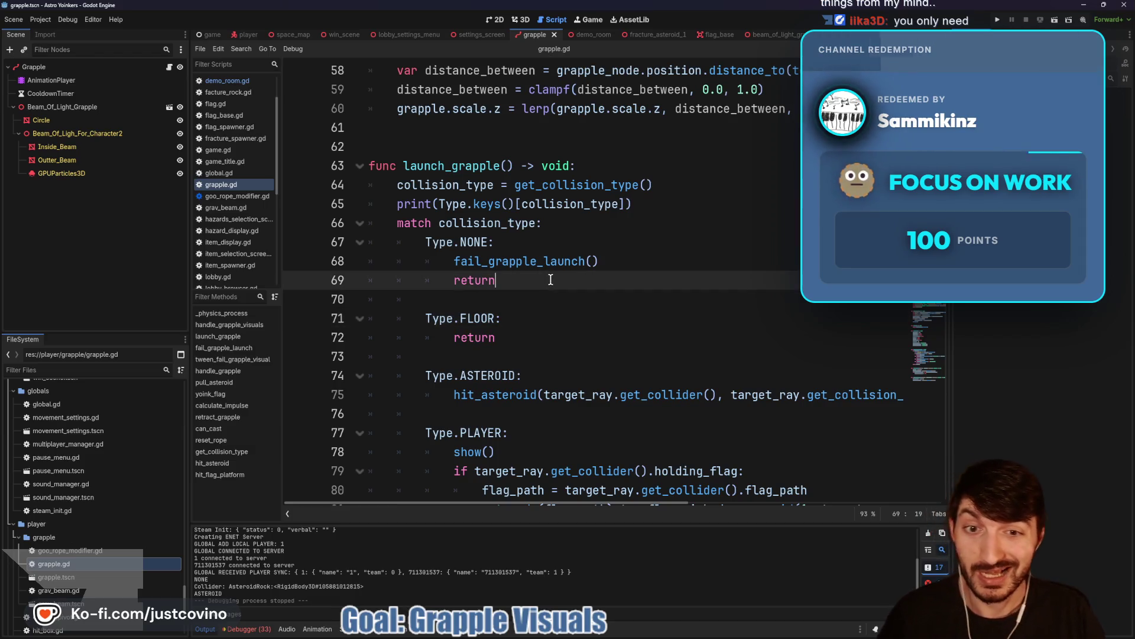
{"action": "key", "text": "ctrl+s"}
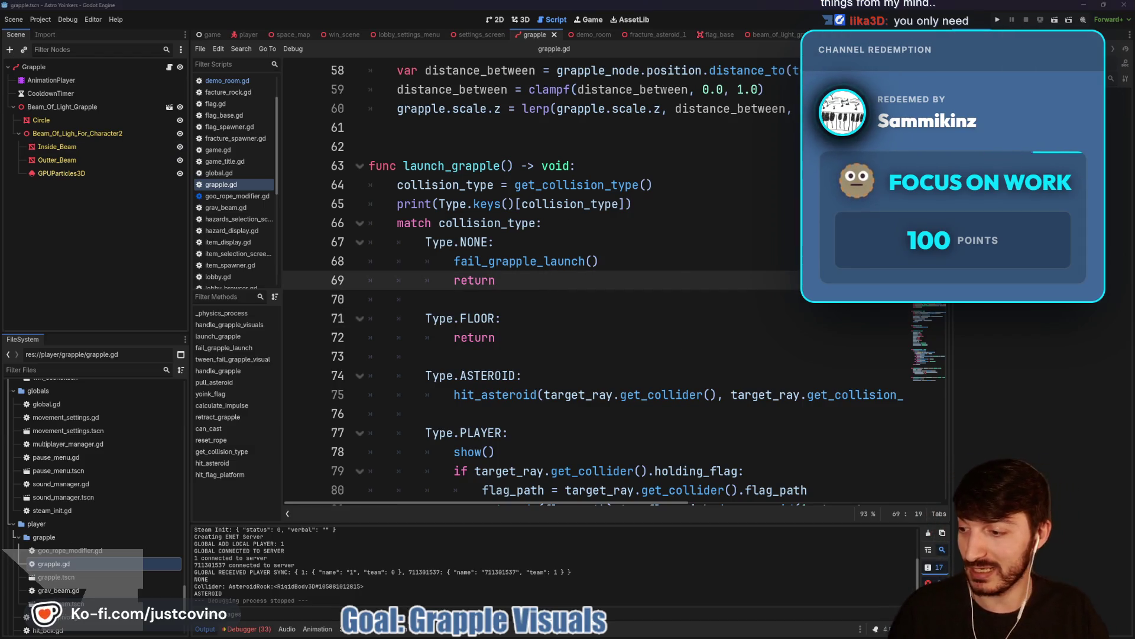